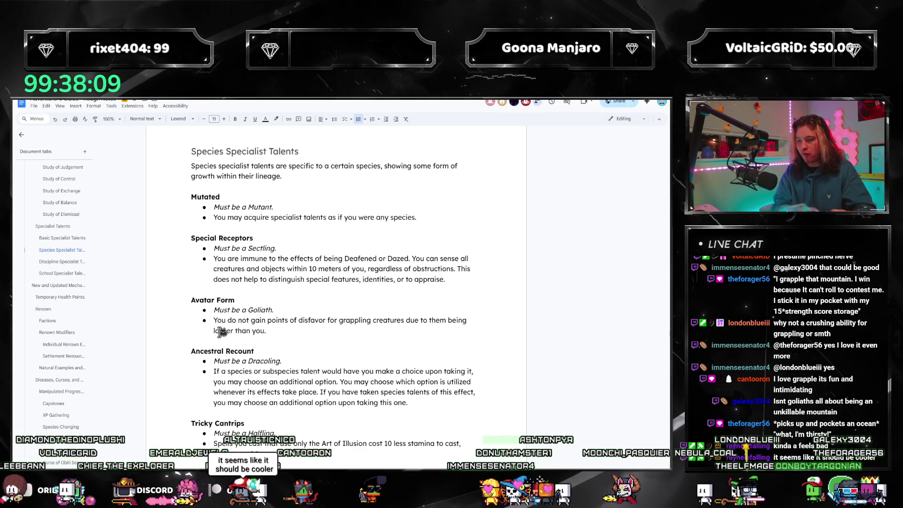
- Remove the 'being larger than you' wording from the Avatar Form sentence
key("ctrl+shift+Left")
key("ctrl+shift+Left")
key("ctrl+shift+Left")
key("ctrl+shift+Left")
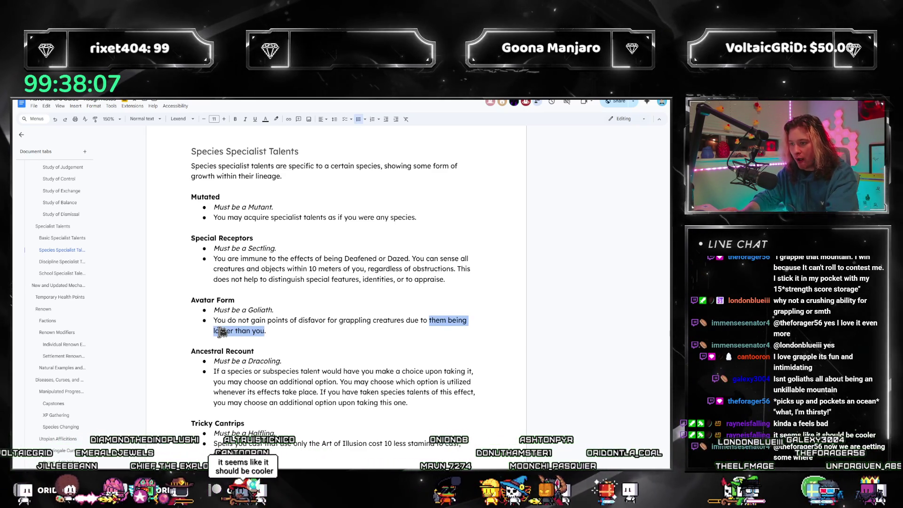
key("BackSpace")
key("BackSpace")
key("BackSpace")
type("ir ")
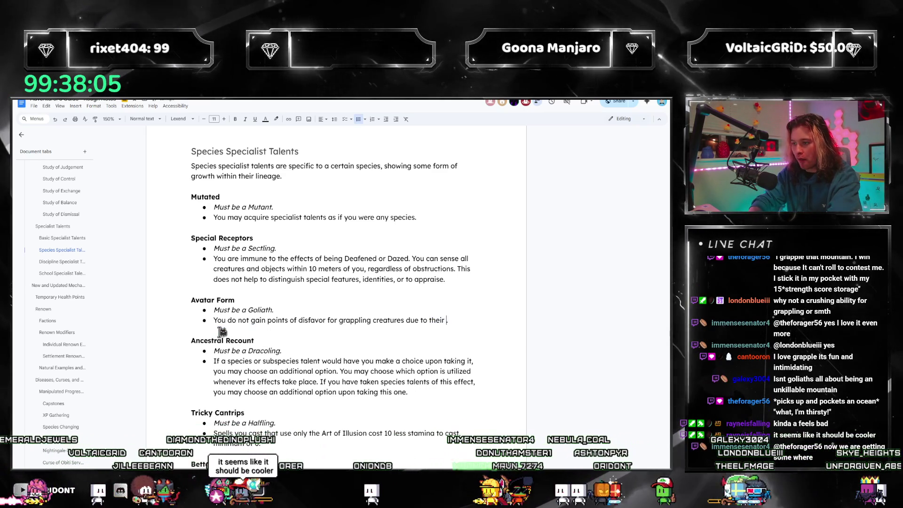
type("size category")
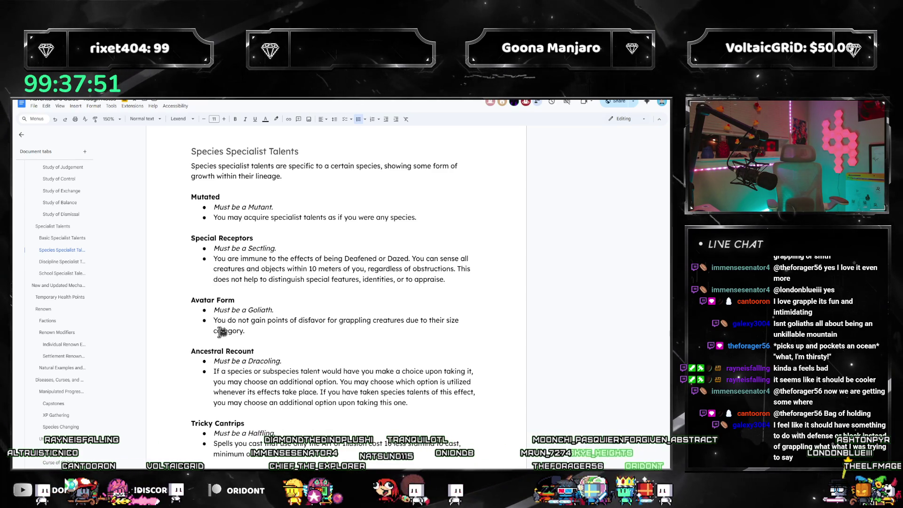
type(".")
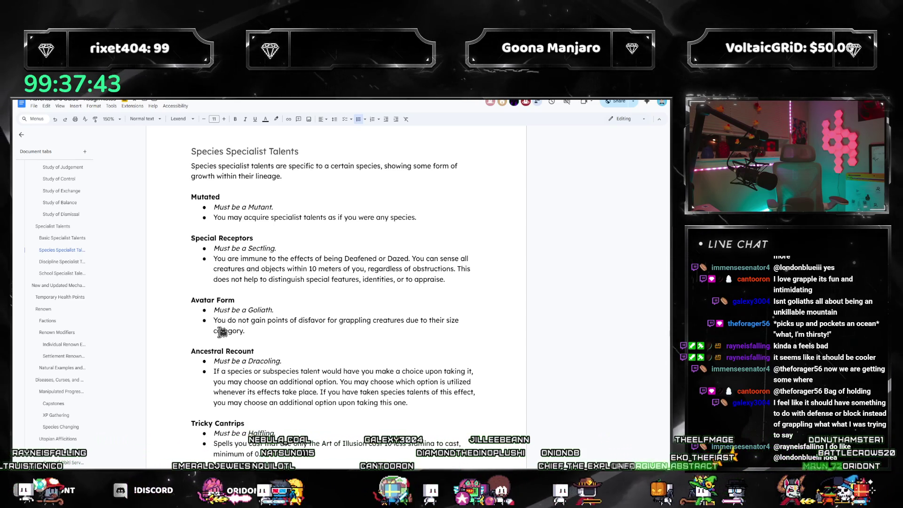
type(".")
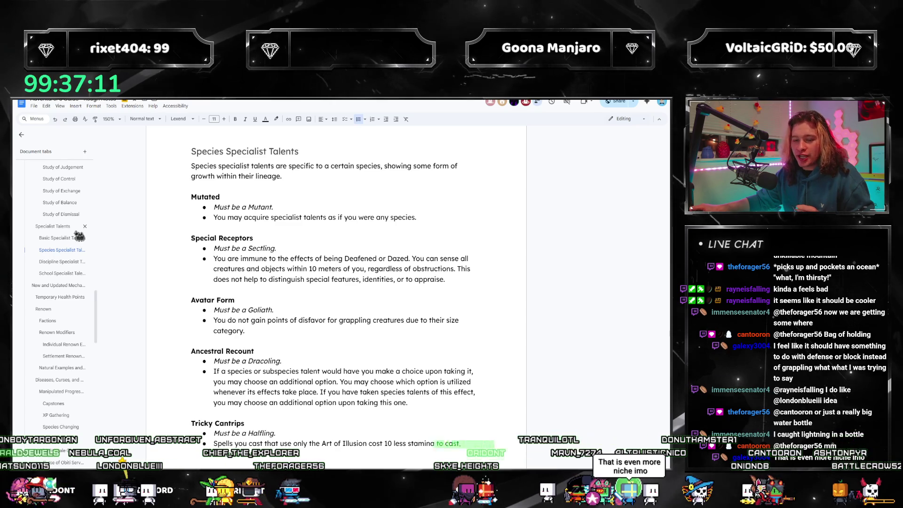
scroll(79, 238, "up", 2)
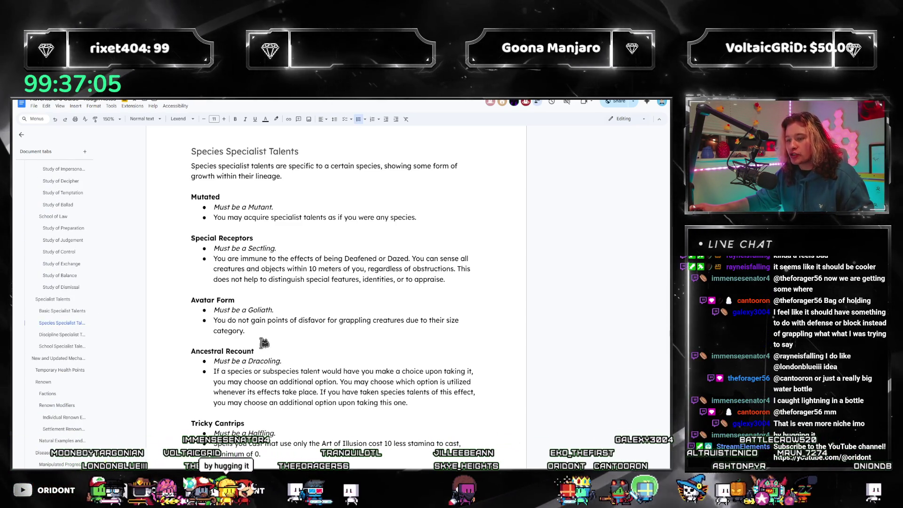
left_click_drag(247, 331, 207, 321)
key("ctrl+c")
left_click(283, 333)
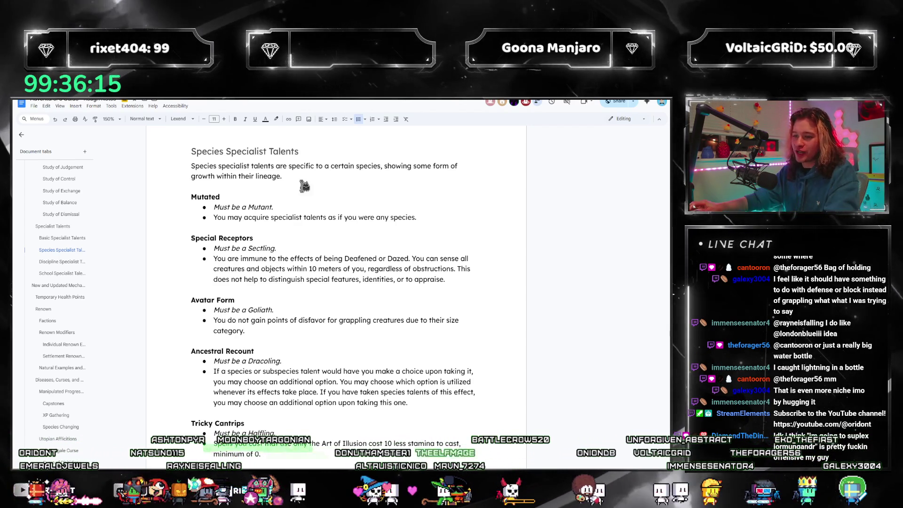
triple_click(253, 333)
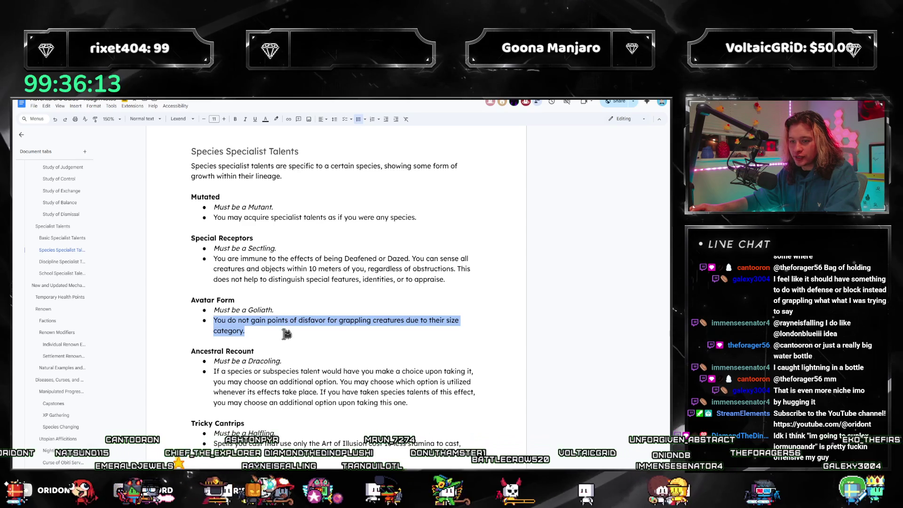
type("XXXXX")
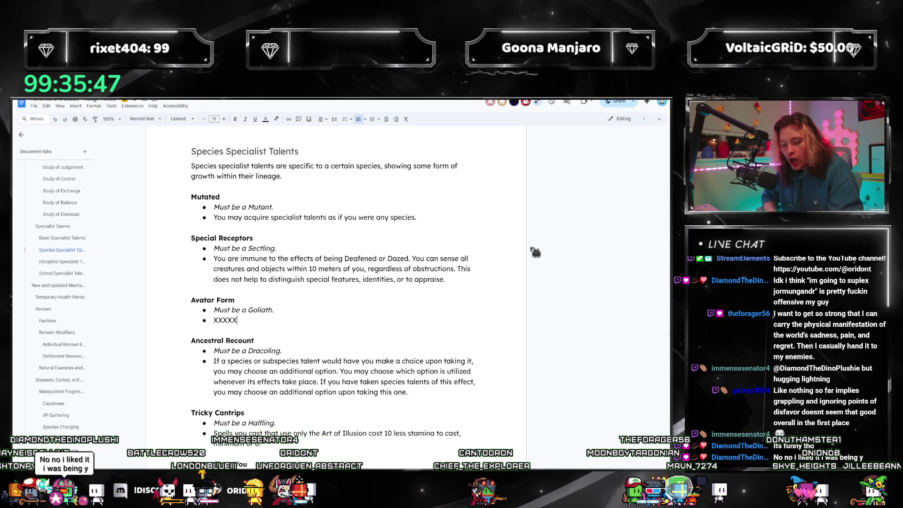
key("shift+Home")
key("ctrl+v")
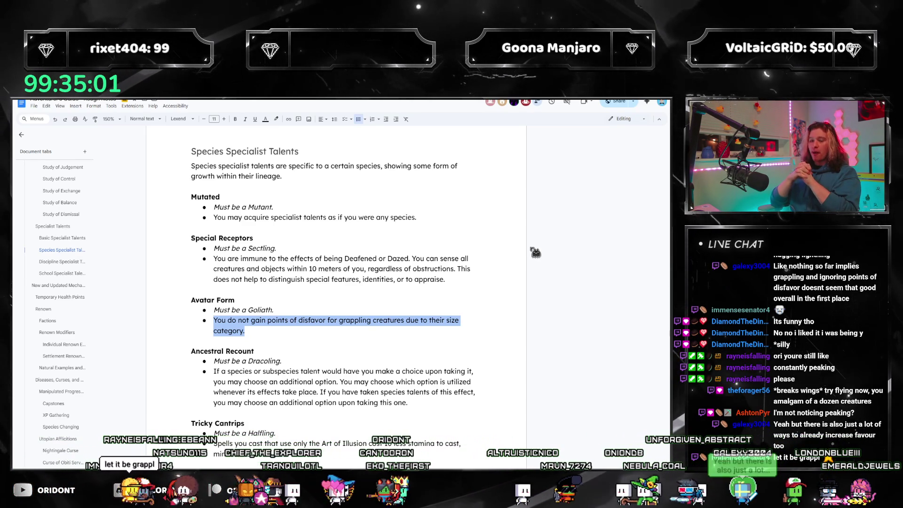
- Replace the old Avatar Form sentence with the pasted once-per-rest rule and edit it to 'non-time costs of the effect.'
key("BackSpace")
key("ctrl+v")
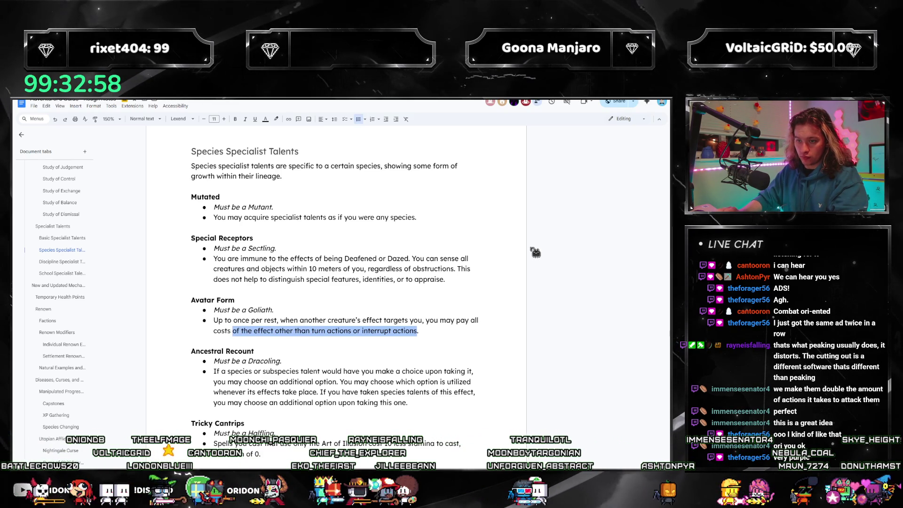
type("sts.")
key("ctrl+Left")
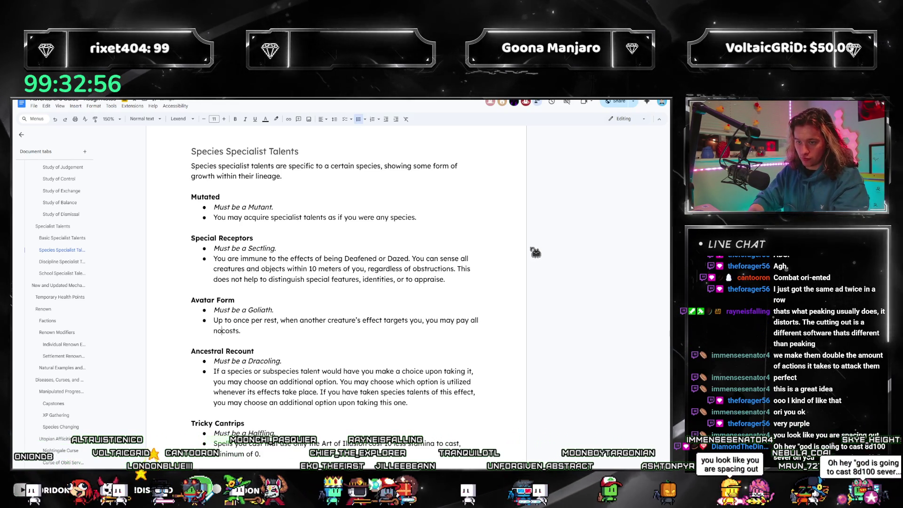
type("non-time")
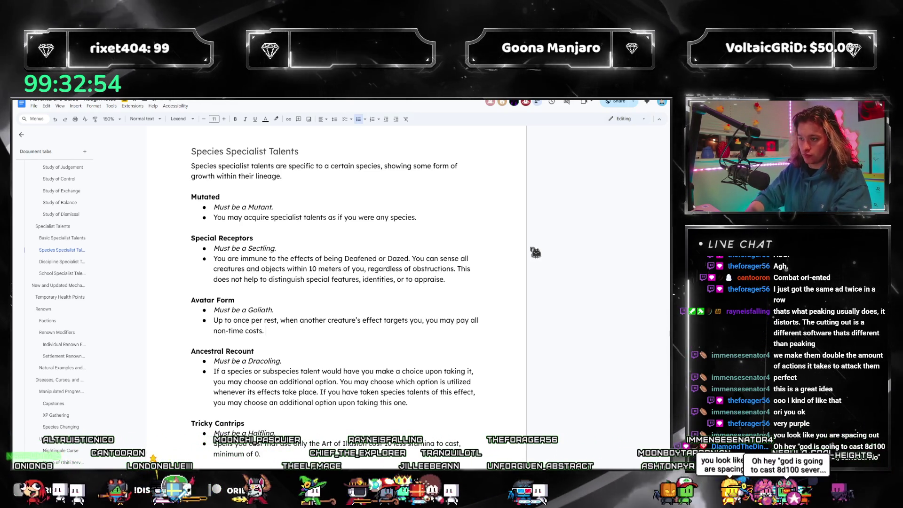
key("End")
key("BackSpace")
type("of the effect.")
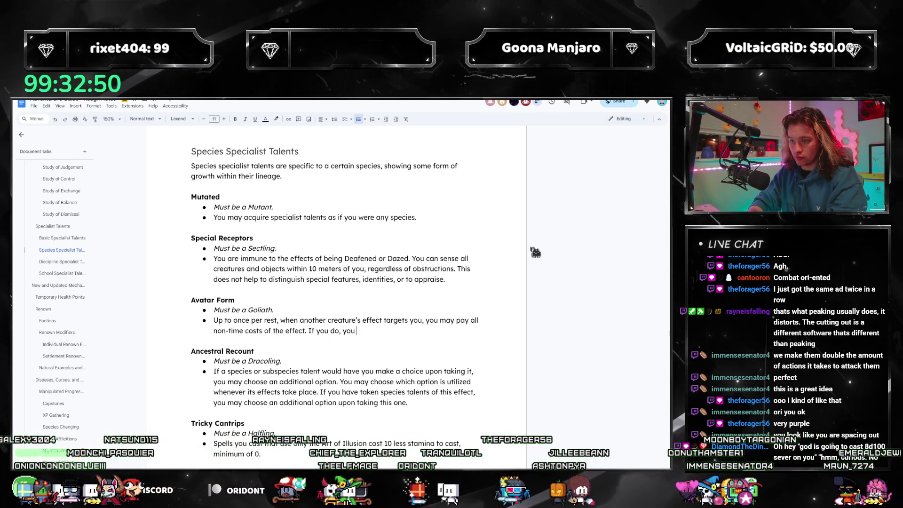
type("you ignore the effects.")
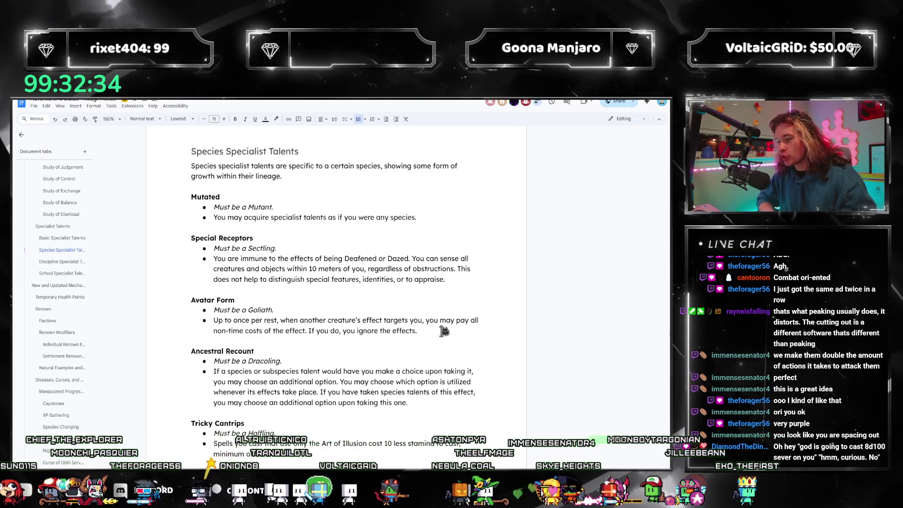
key("ctrl+shift+Left")
key("ctrl+shift+Left")
type("it")
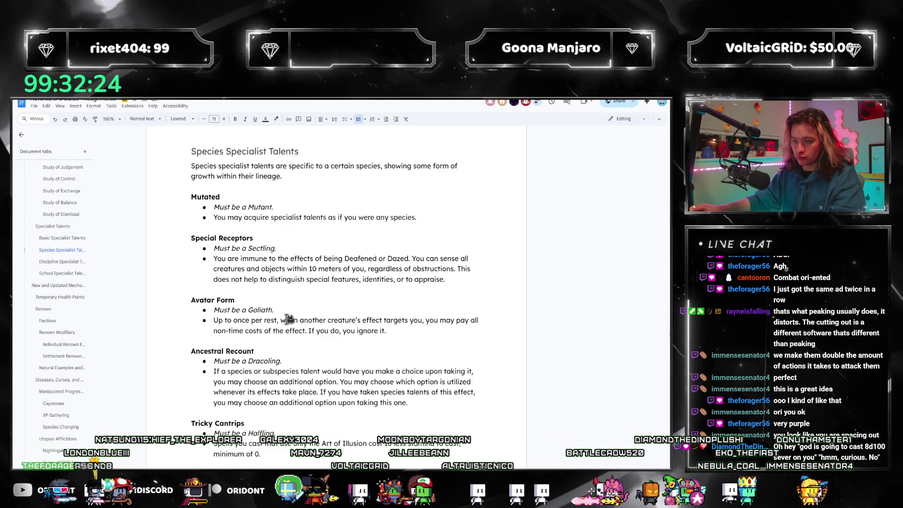
- Select the opening once-per-rest words of the Avatar Form rule for rewording
left_click_drag(288, 320, 218, 319)
type("Wh")
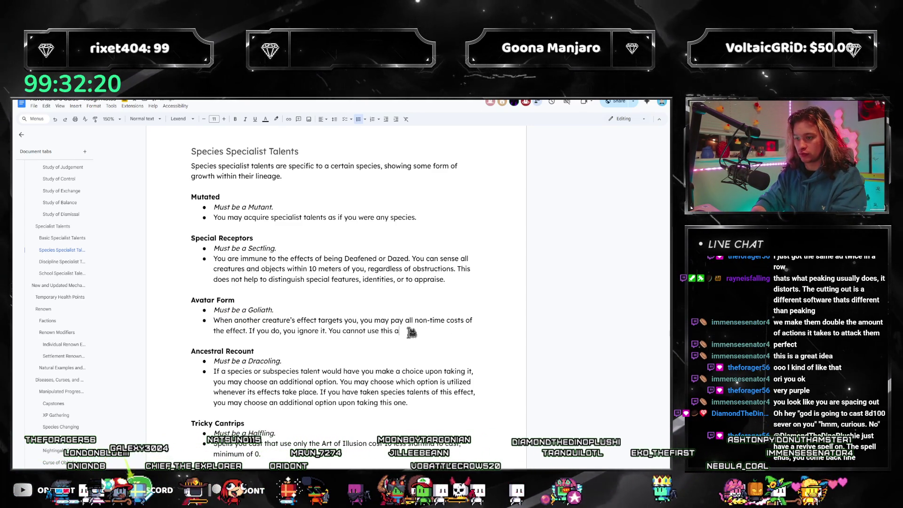
type(" again until")
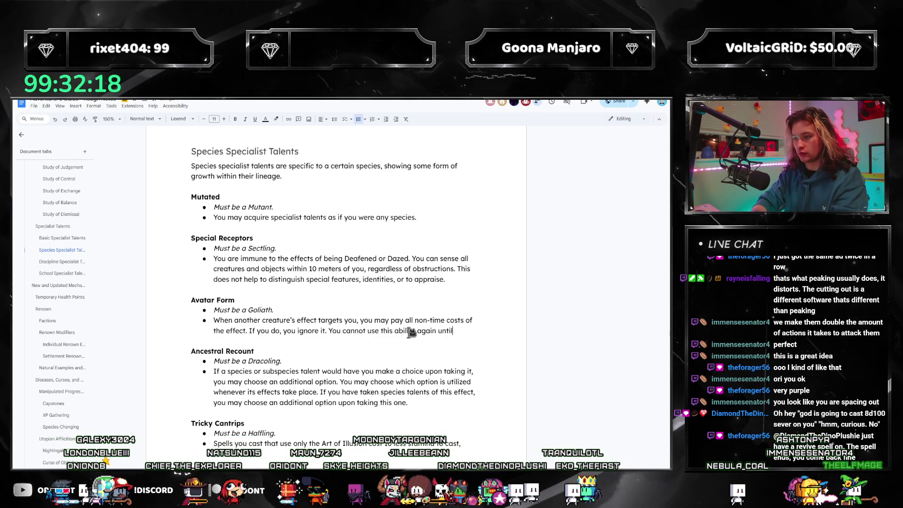
type(" you've completed a re")
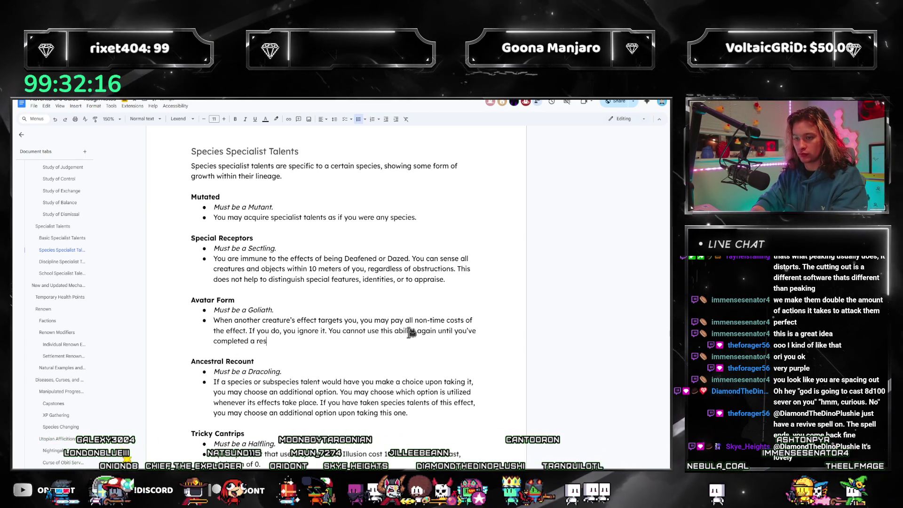
type("st.")
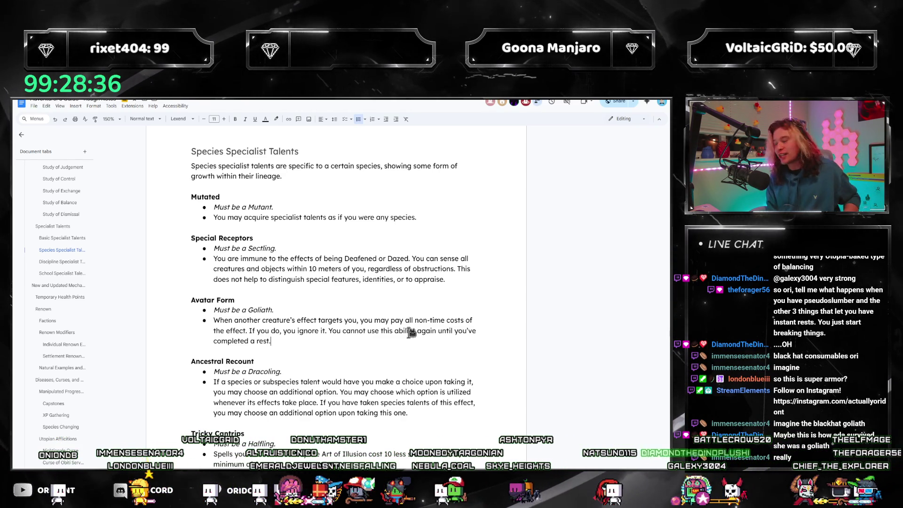
scroll(43, 352, "down", 5)
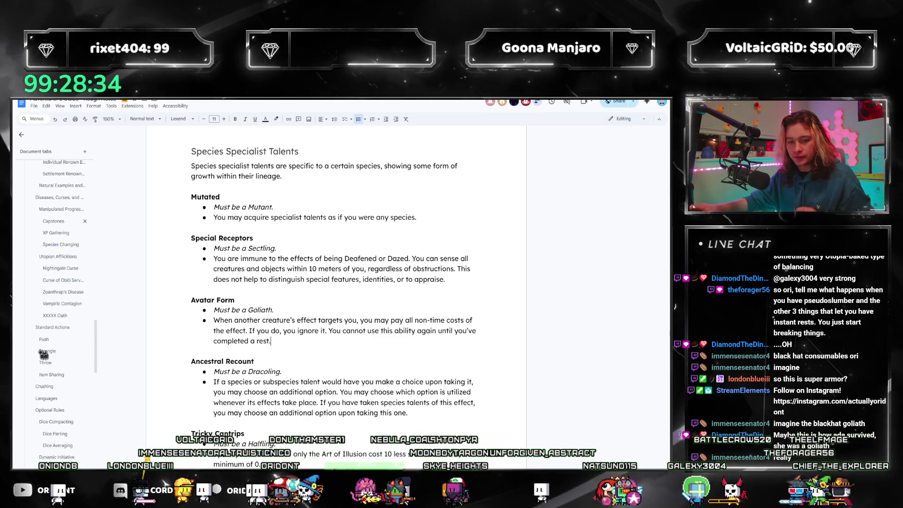
scroll(61, 342, "down", 5)
scroll(60, 310, "up", 3)
- Extend the Homemade consumable's rest sentence with 'from a non-item effect', undoing the 'without items' attempt
left_click(55, 300)
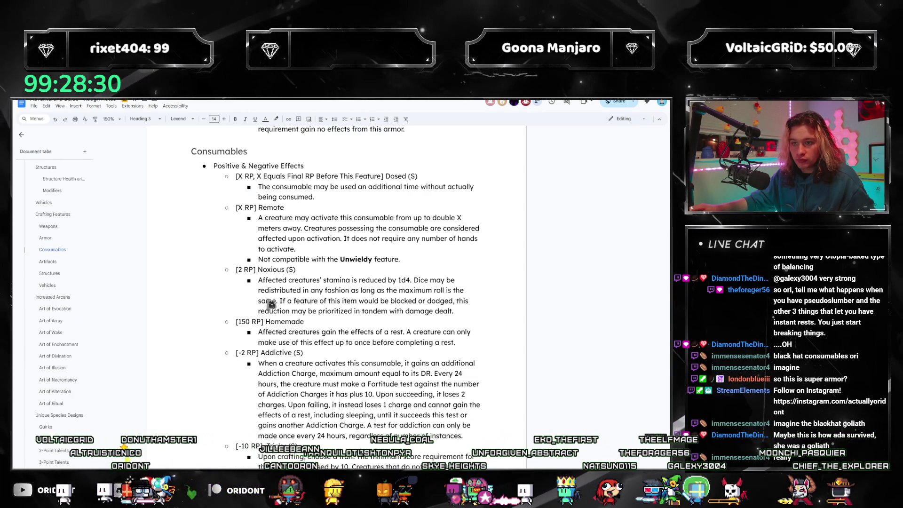
scroll(268, 305, "down", 2)
scroll(302, 312, "down", 1)
scroll(303, 313, "down", 2)
scroll(308, 315, "up", 3)
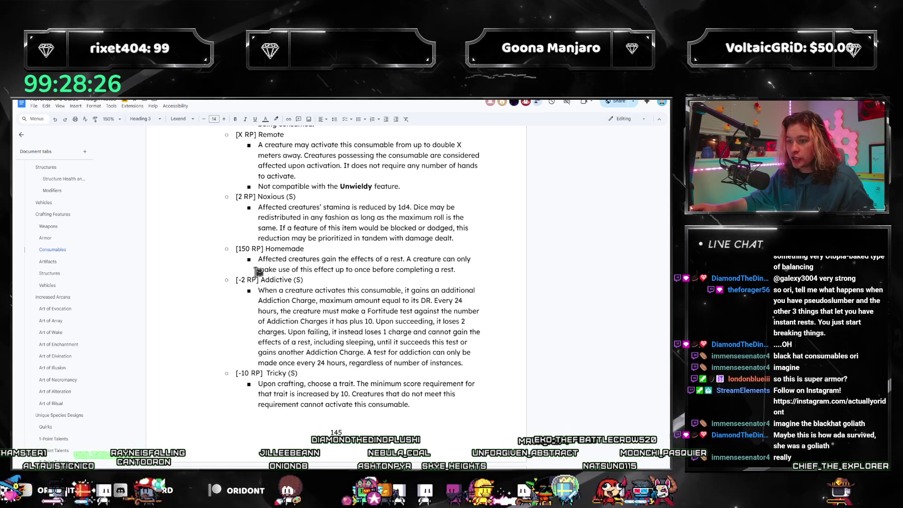
triple_click(463, 269)
left_click(457, 271)
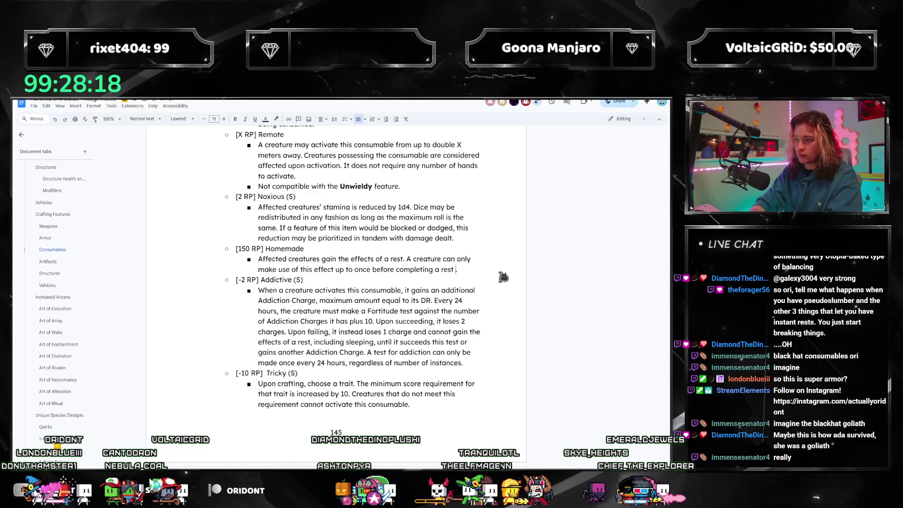
type("without items.")
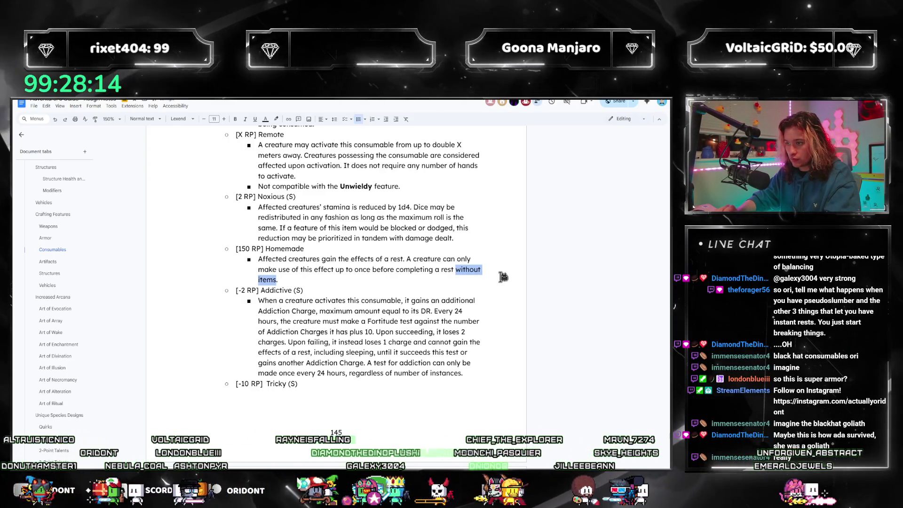
key("ctrl+z")
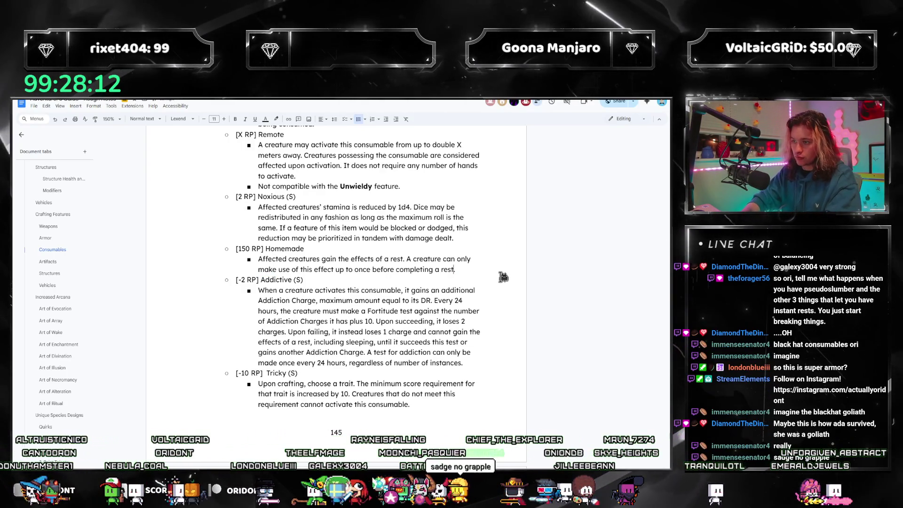
type("t.")
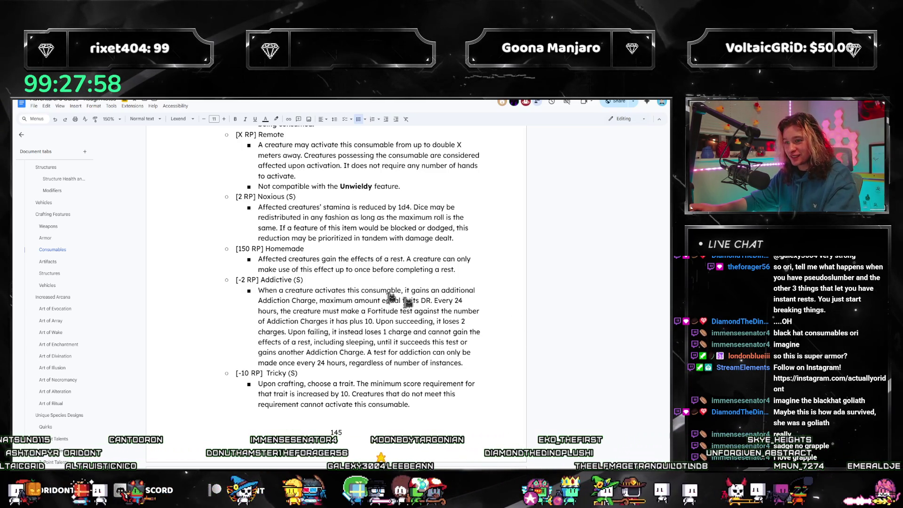
scroll(57, 223, "up", 10)
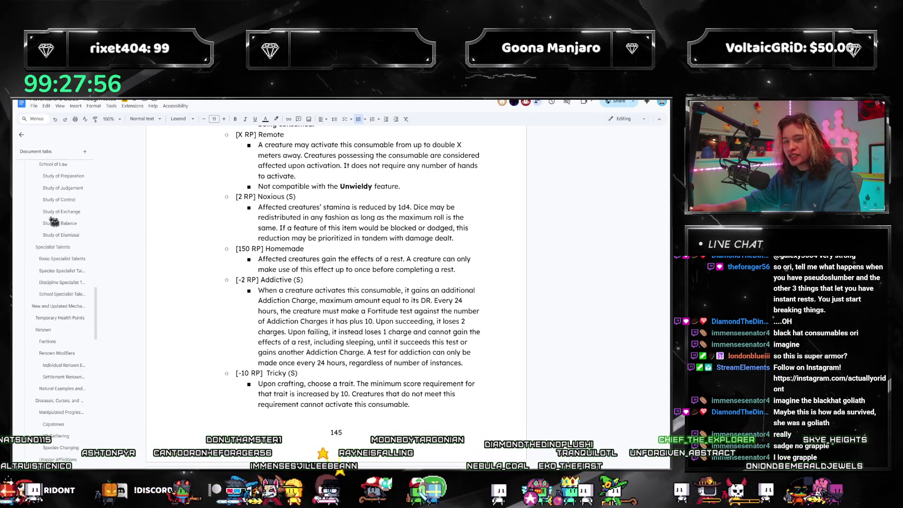
scroll(56, 223, "up", 10)
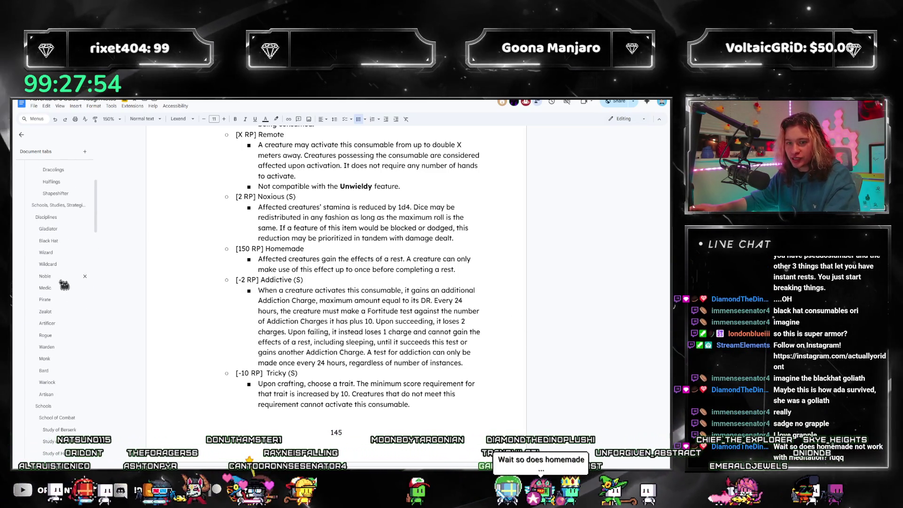
scroll(63, 283, "up", 2)
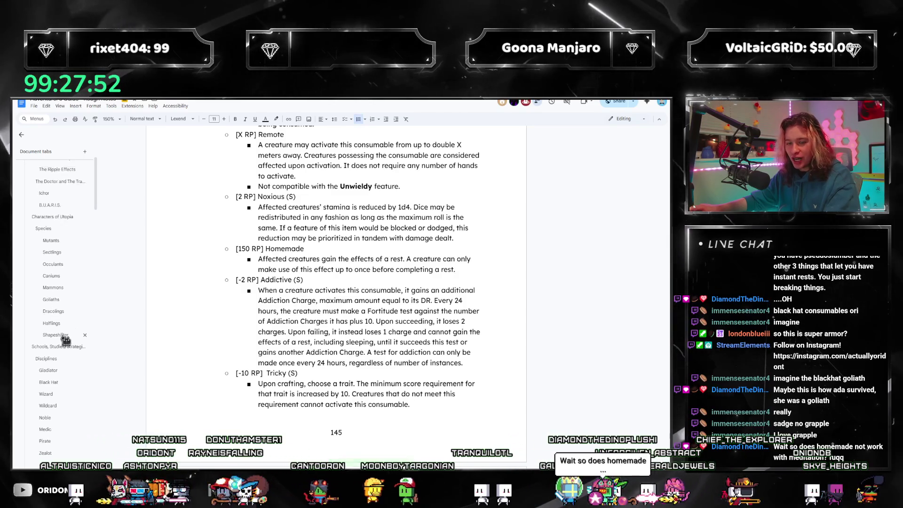
scroll(67, 335, "up", 2)
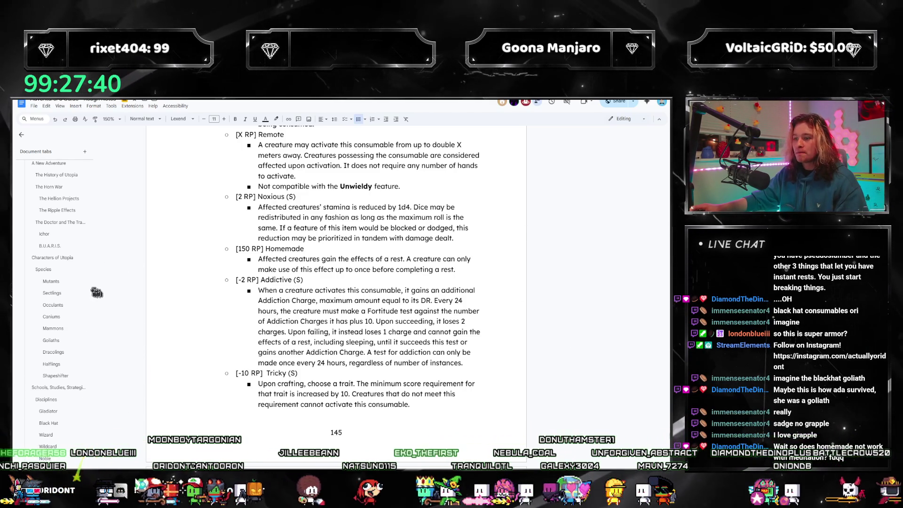
left_click(471, 272)
type("om a non-item effect")
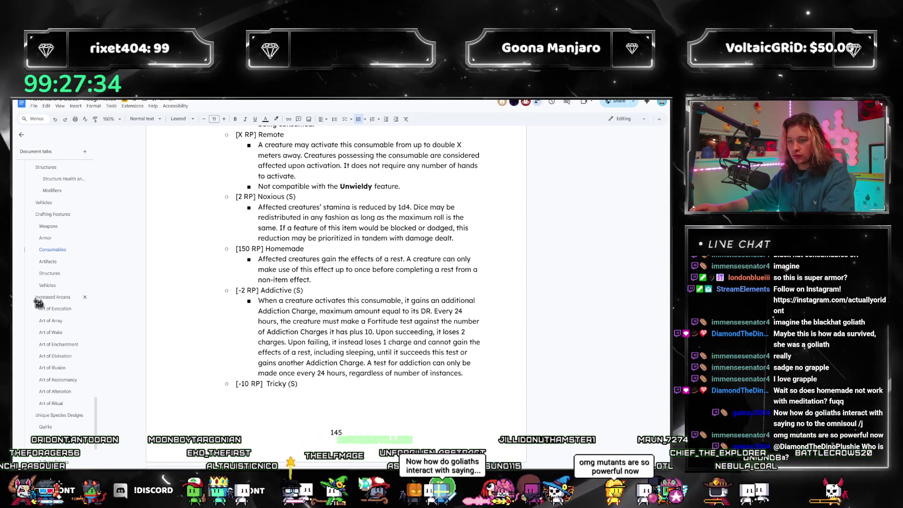
type(".")
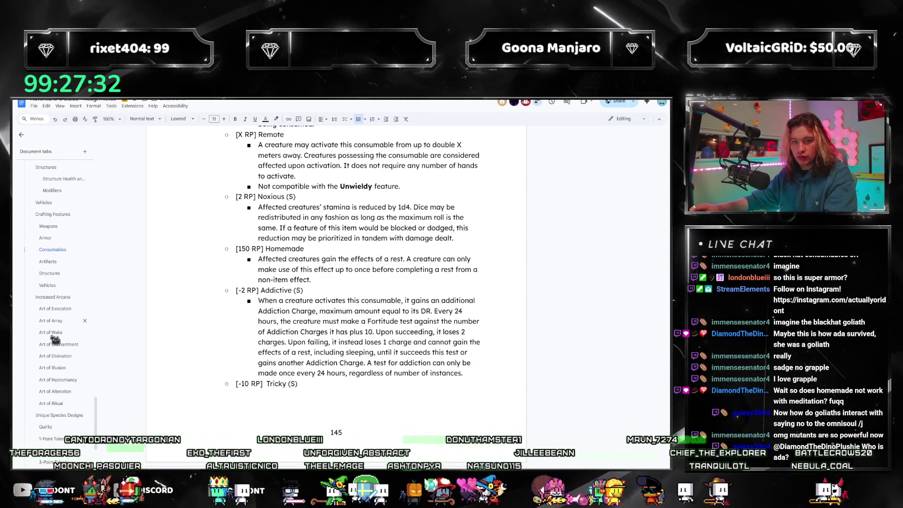
scroll(85, 317, "down", 5)
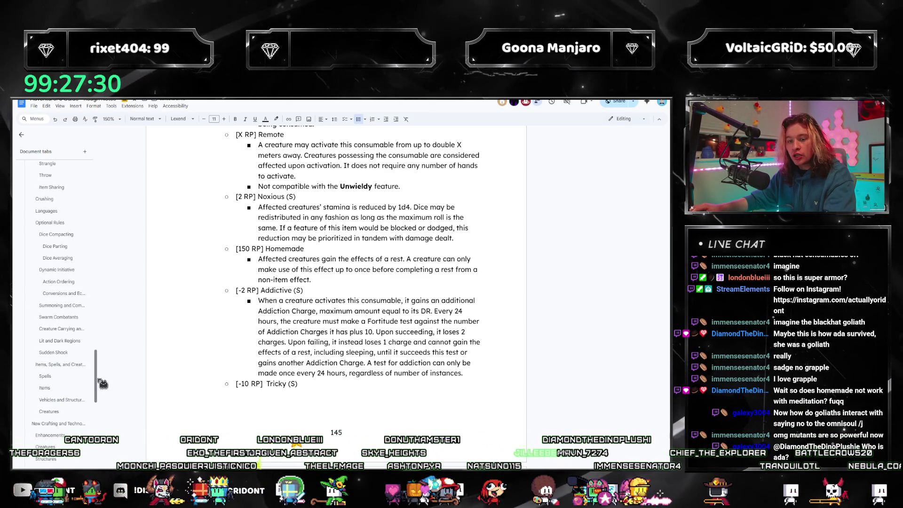
left_click_drag(102, 383, 102, 178)
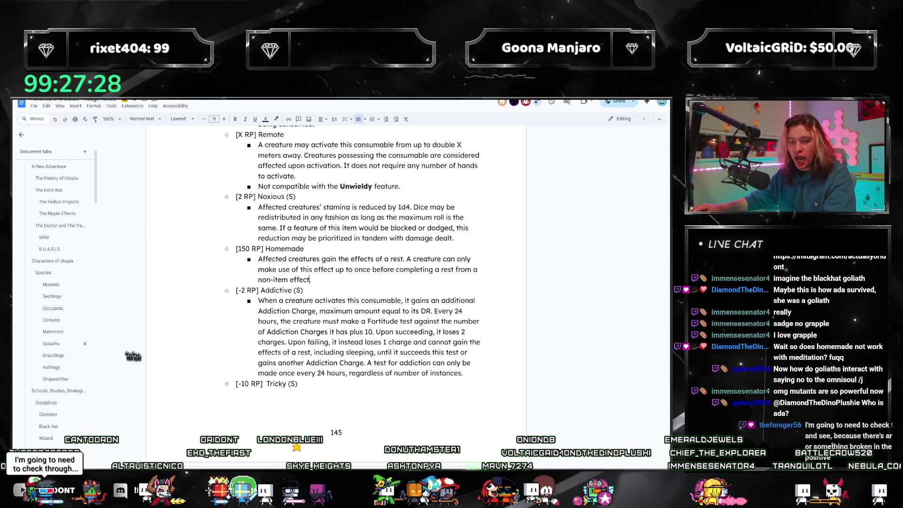
- Navigate the outline through Goliaths and Basic Specialist Talents back to Species Specialist Talents
left_click(50, 380)
scroll(307, 300, "down", 3)
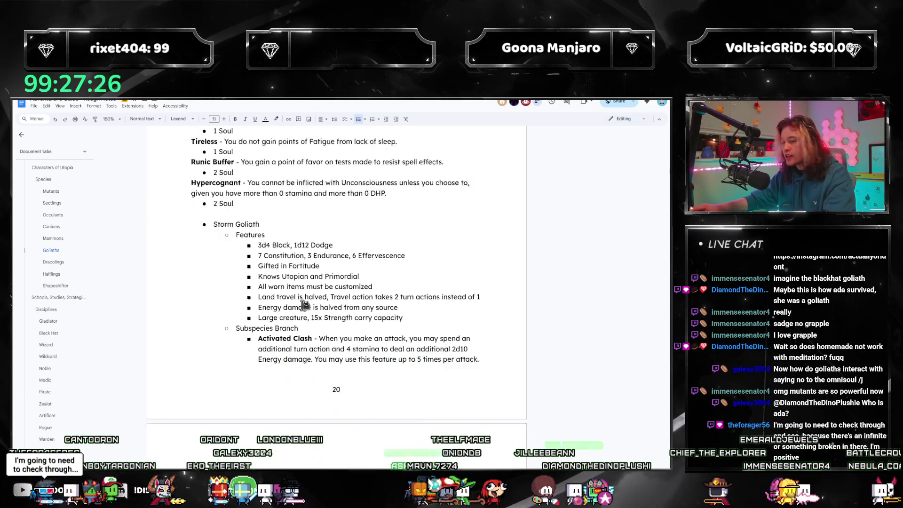
scroll(307, 332, "down", 1)
scroll(306, 332, "down", 2)
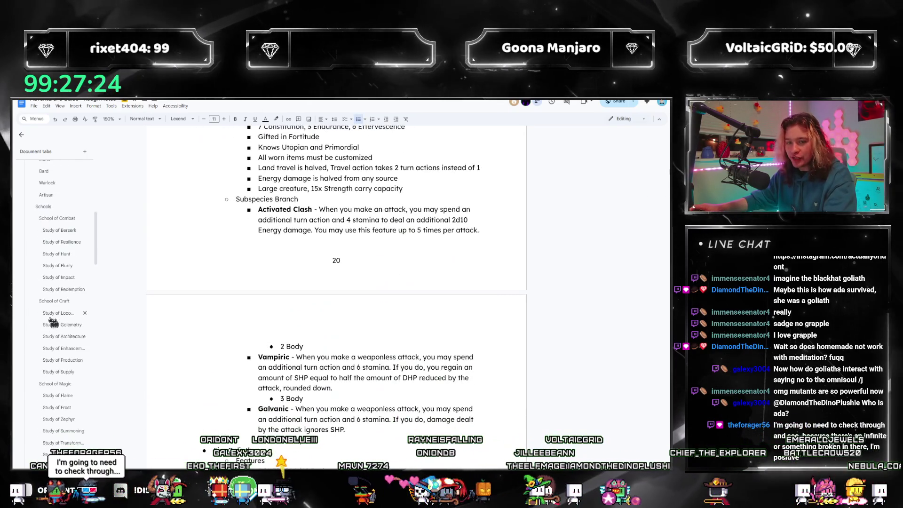
scroll(52, 353, "down", 5)
scroll(52, 352, "down", 3)
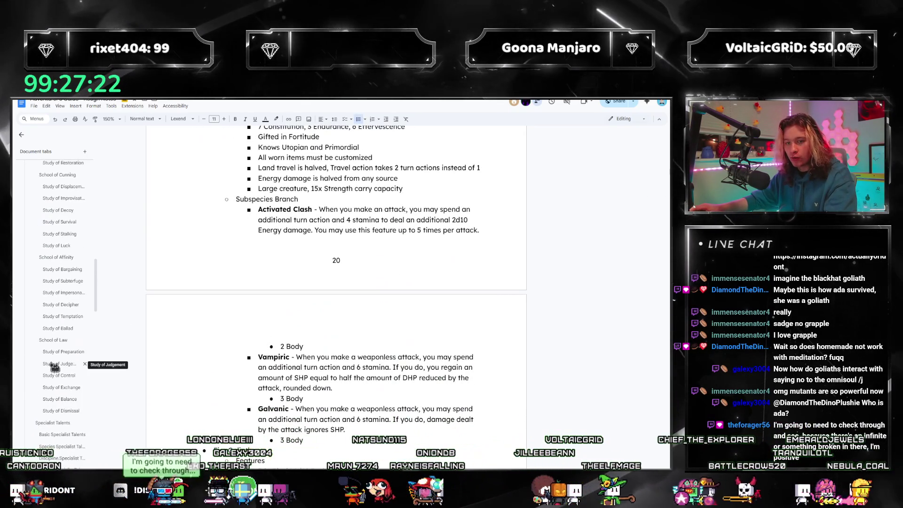
scroll(52, 363, "down", 2)
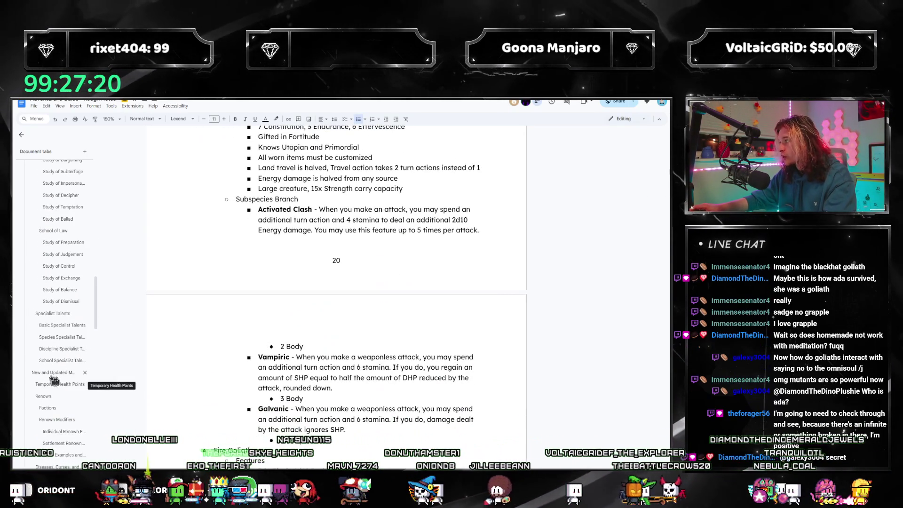
scroll(61, 396, "down", 2)
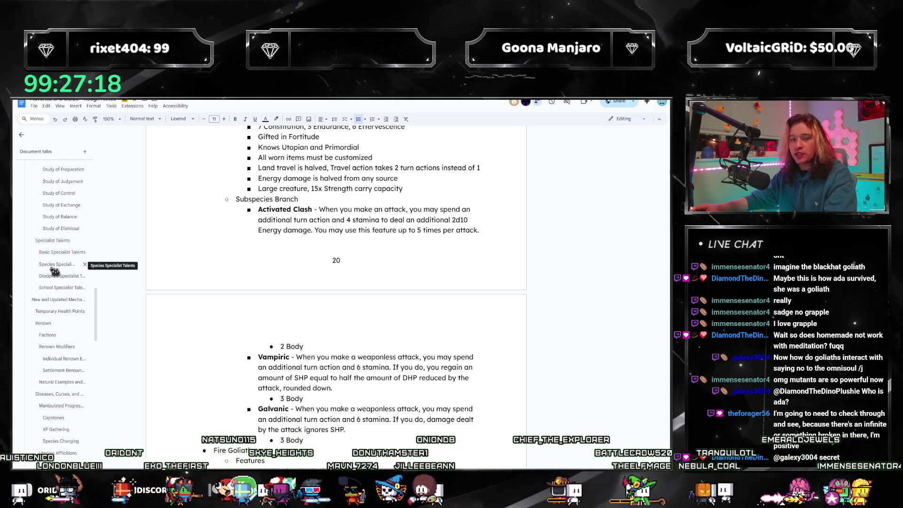
left_click(53, 268)
left_click(55, 239)
scroll(275, 295, "down", 1)
scroll(254, 282, "down", 2)
scroll(239, 316, "up", 2)
scroll(238, 316, "up", 1)
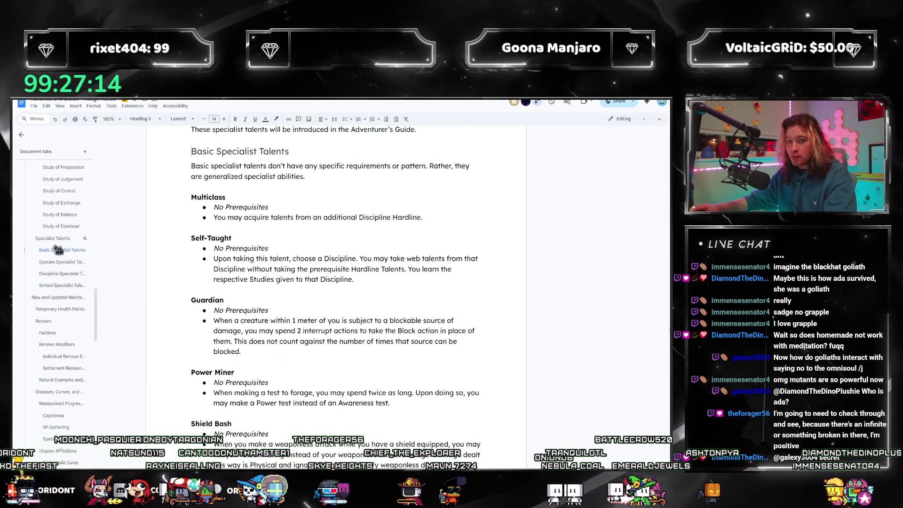
left_click(58, 262)
scroll(212, 260, "down", 2)
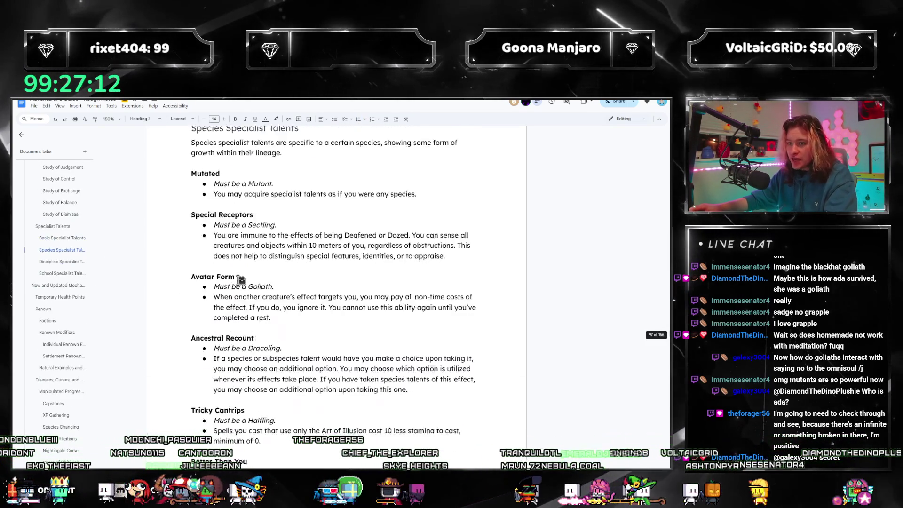
scroll(289, 264, "down", 1)
scroll(286, 270, "up", 1)
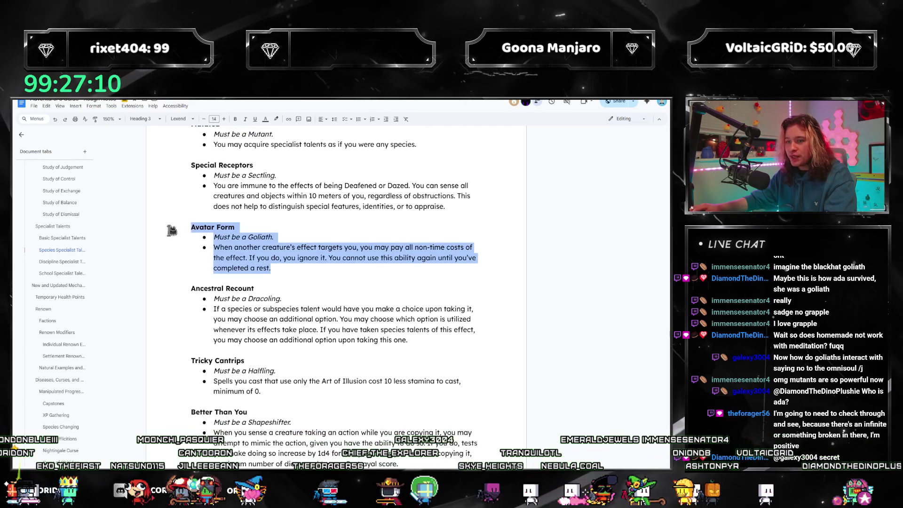
left_click(283, 273)
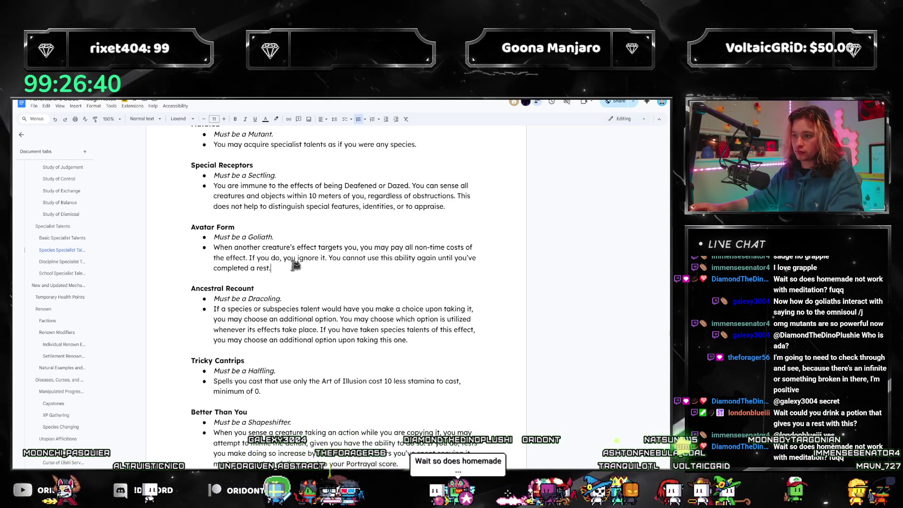
- Search the document for 'the effects of a rest' and step through its matches
key("ctrl+f")
key("Return")
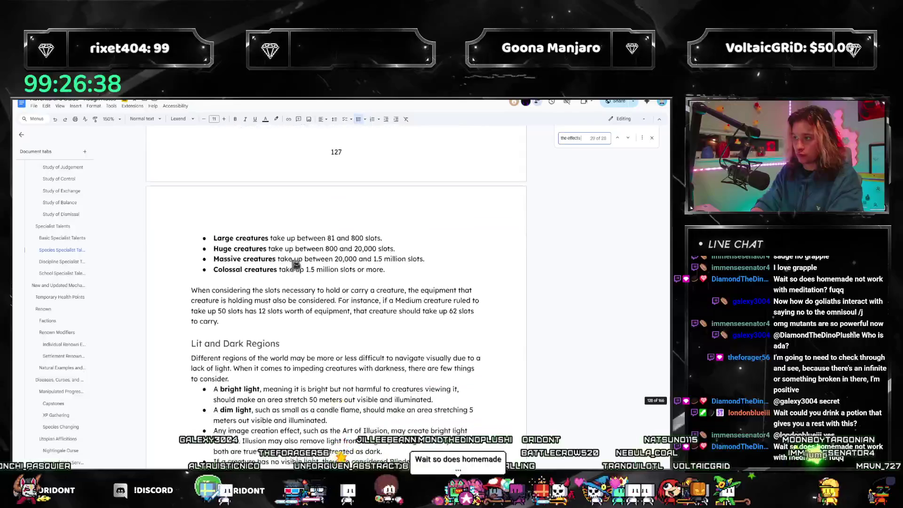
type("of a rest")
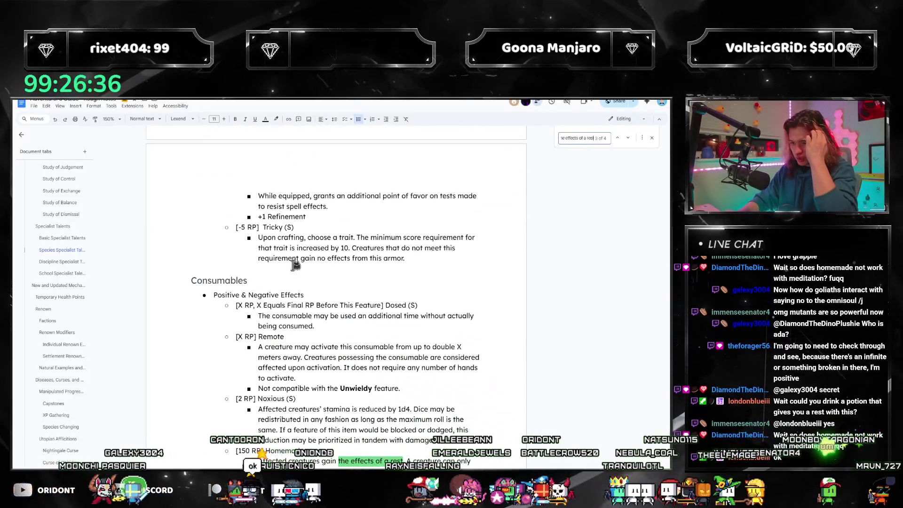
scroll(295, 264, "down", 3)
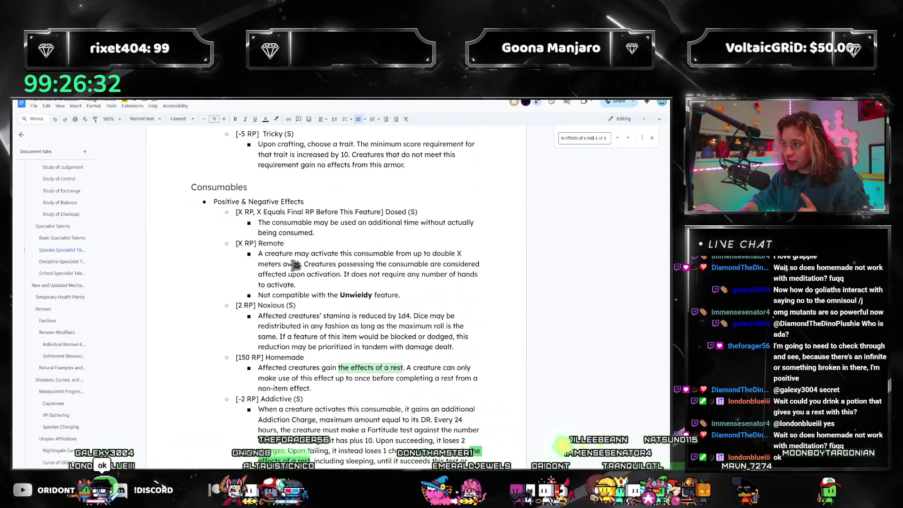
key("Return")
scroll(294, 270, "up", 4)
scroll(295, 265, "up", 1)
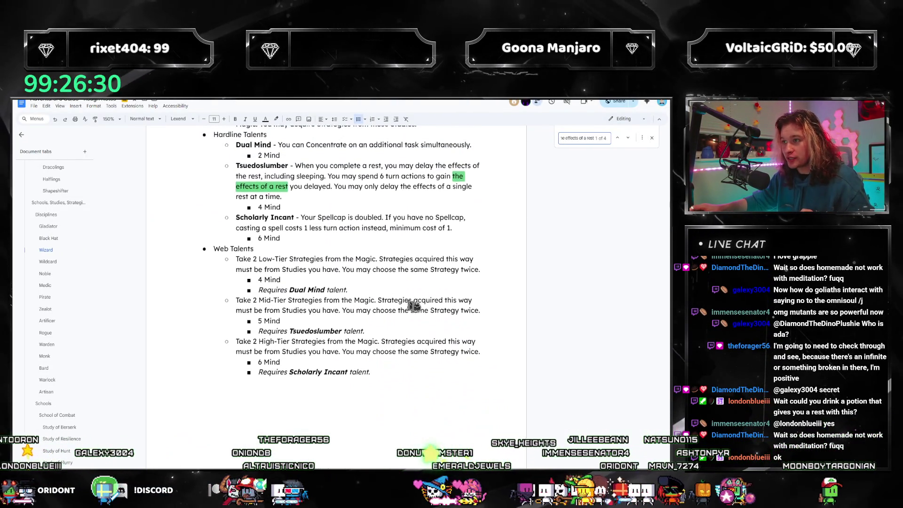
key("Return")
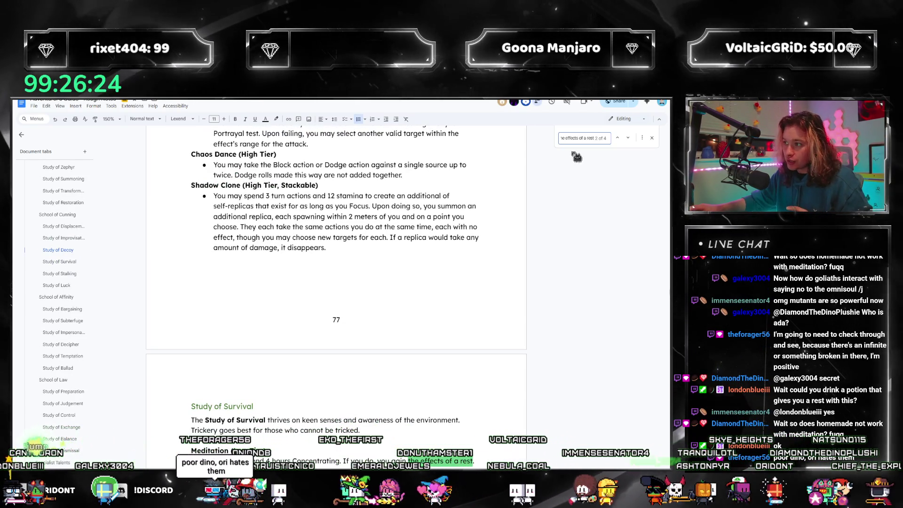
- Search for 'a rest', step through its matches, then switch to the Utopia guide PDF
key("ctrl+a")
type("a rest")
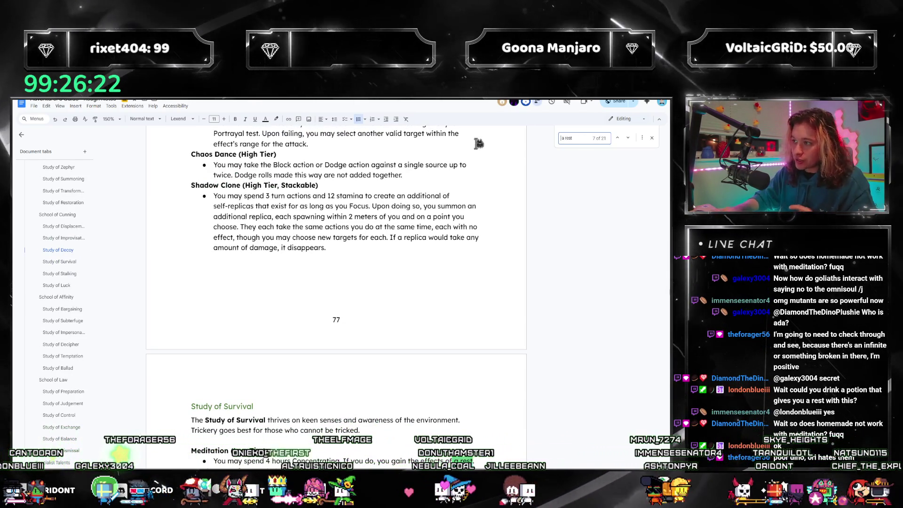
key("Return")
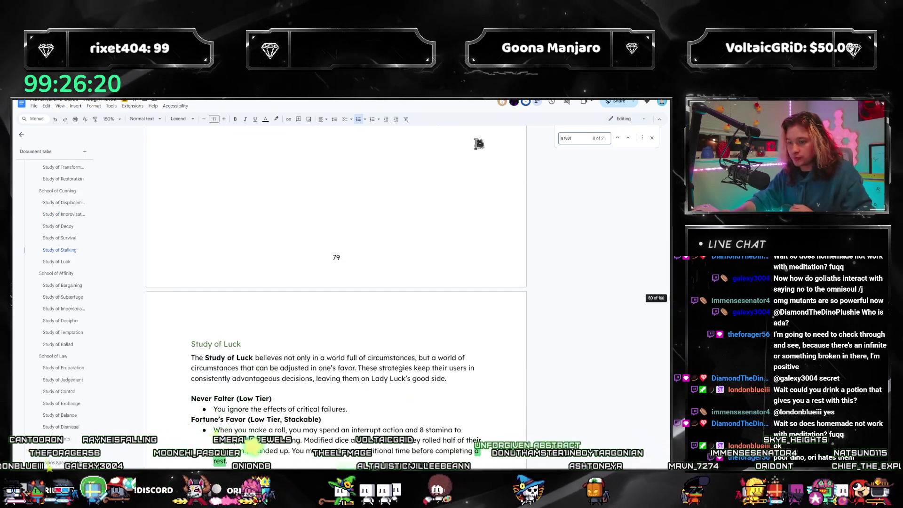
key("Return")
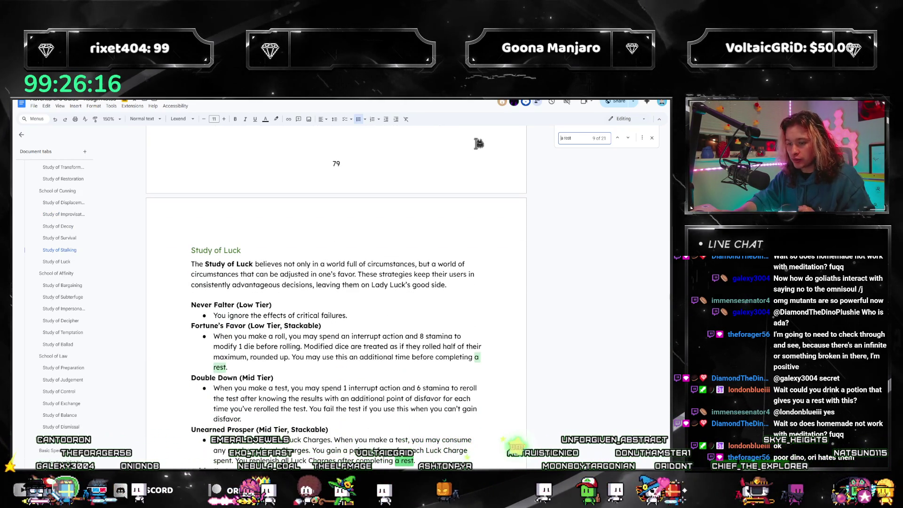
key("Return")
key("Return")
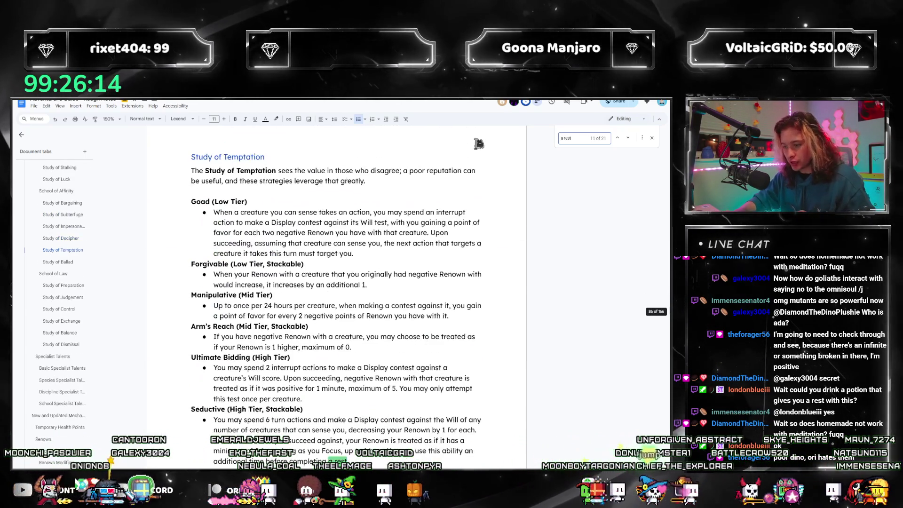
key("Return")
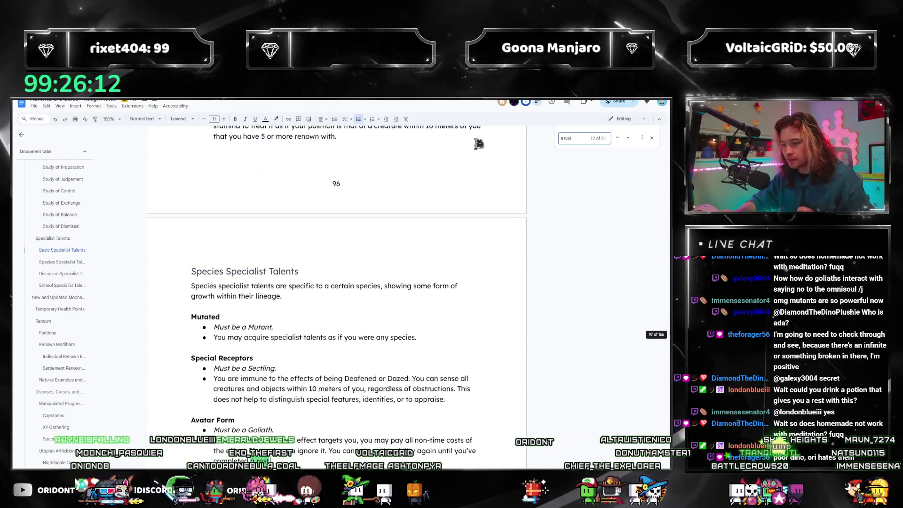
key("Return")
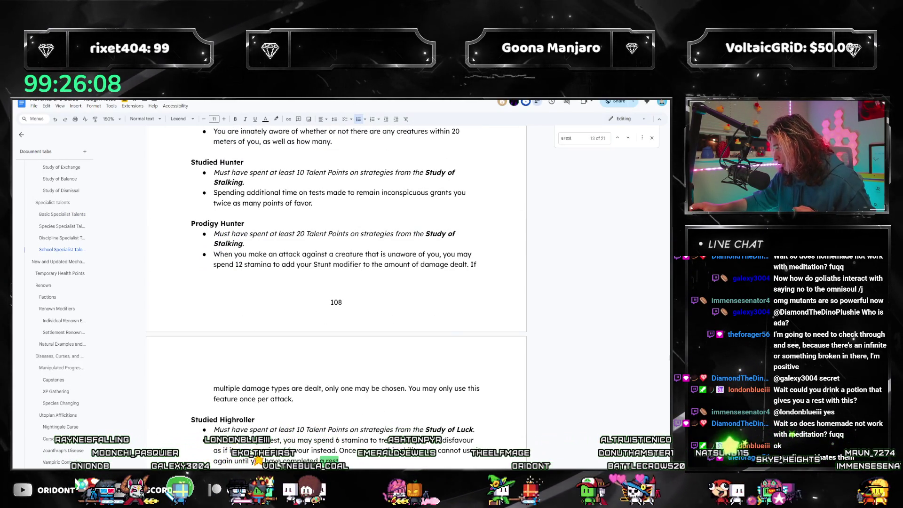
key("alt+Tab")
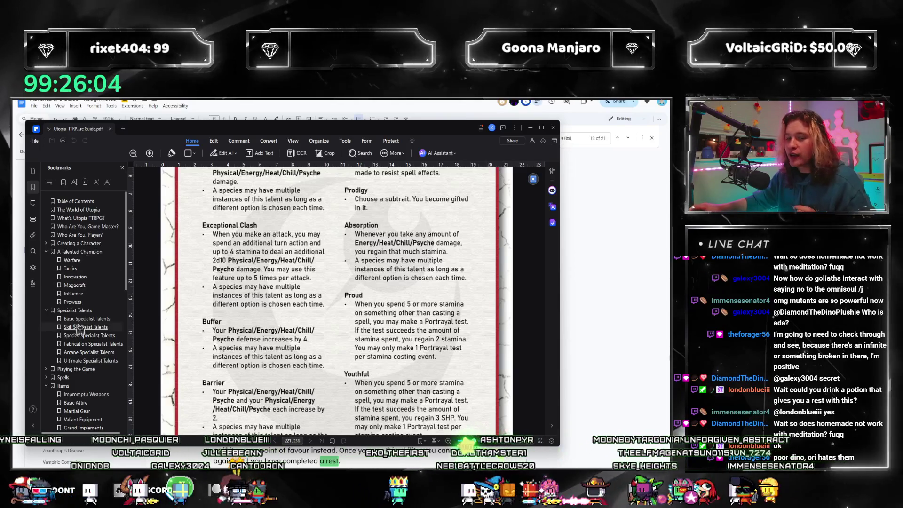
mouse_move(336, 297)
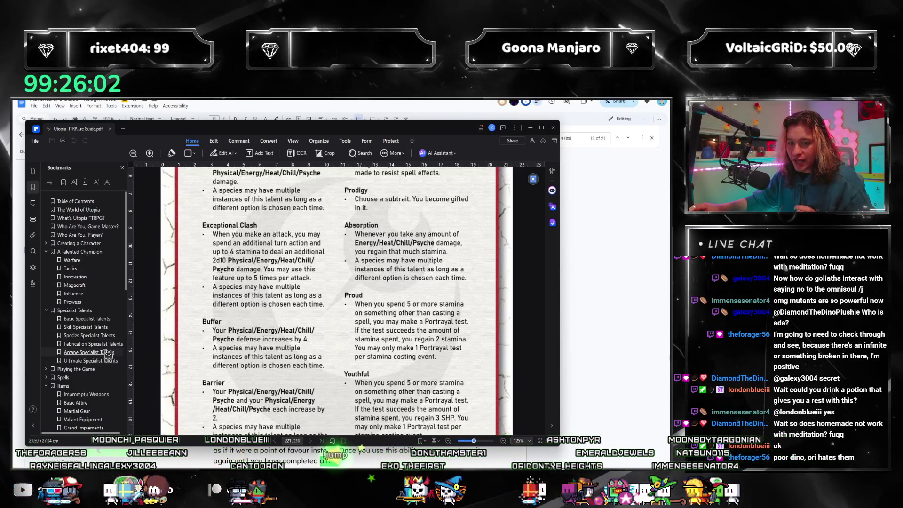
- View the guide's Fabrication Specialist Talents table, then return to Google Docs
left_click(93, 344)
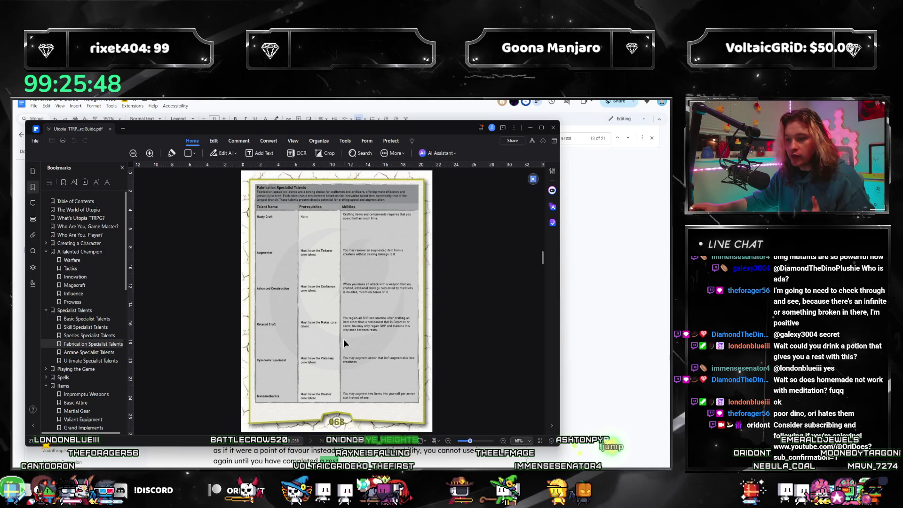
key("alt+Tab")
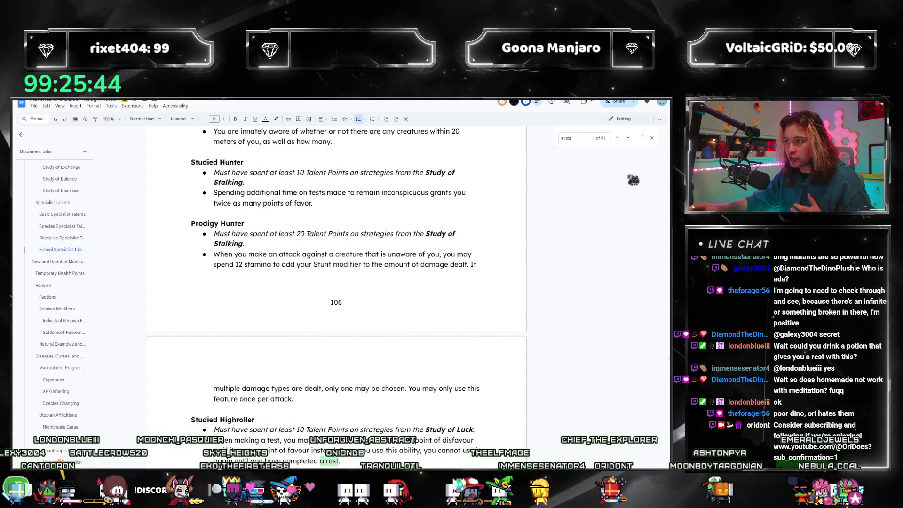
- Dismiss the search and jump to the Goliaths section via the outline
left_click(652, 138)
scroll(47, 246, "up", 5)
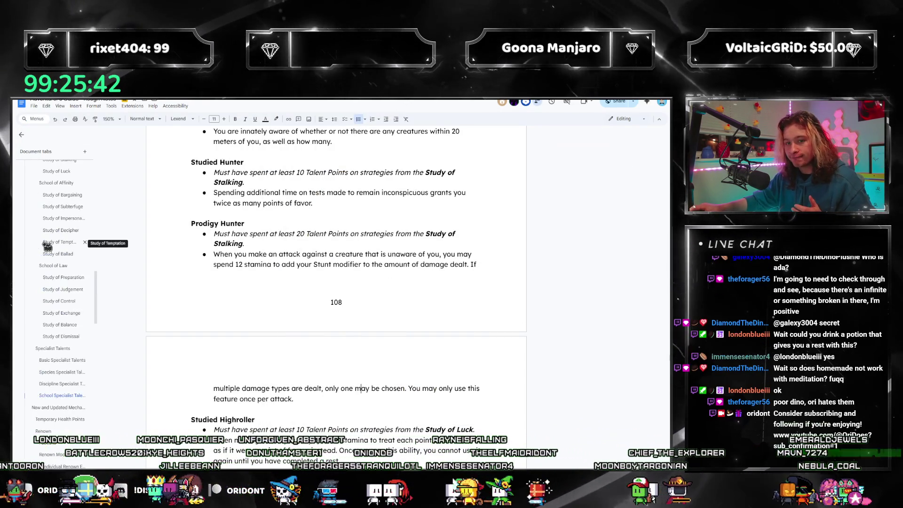
scroll(47, 247, "up", 5)
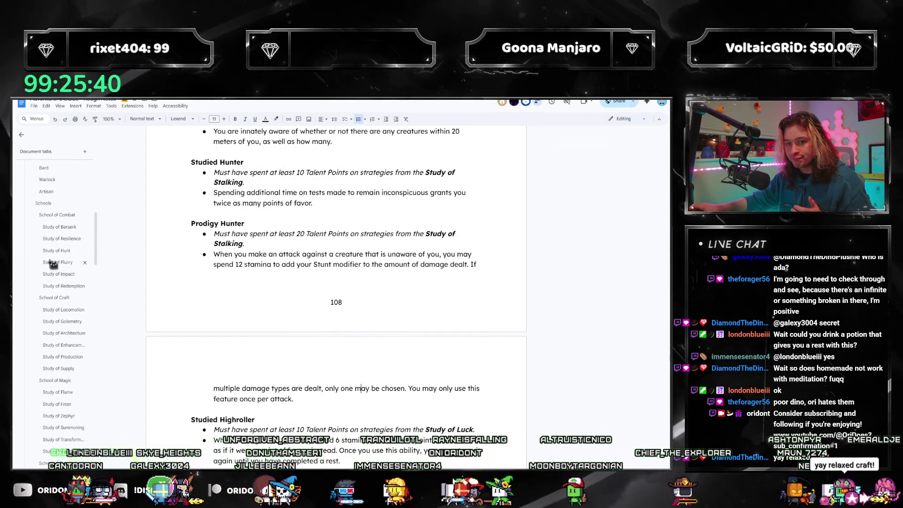
scroll(52, 264, "down", 10)
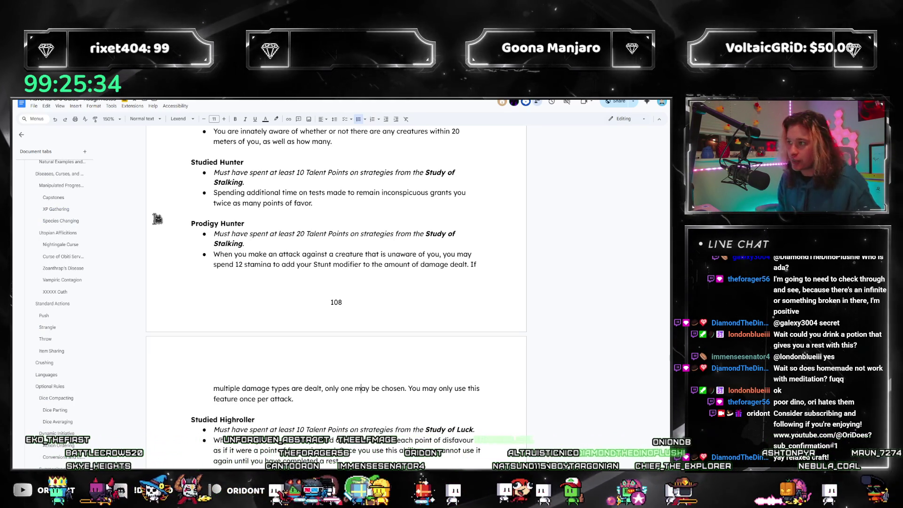
scroll(78, 261, "up", 6)
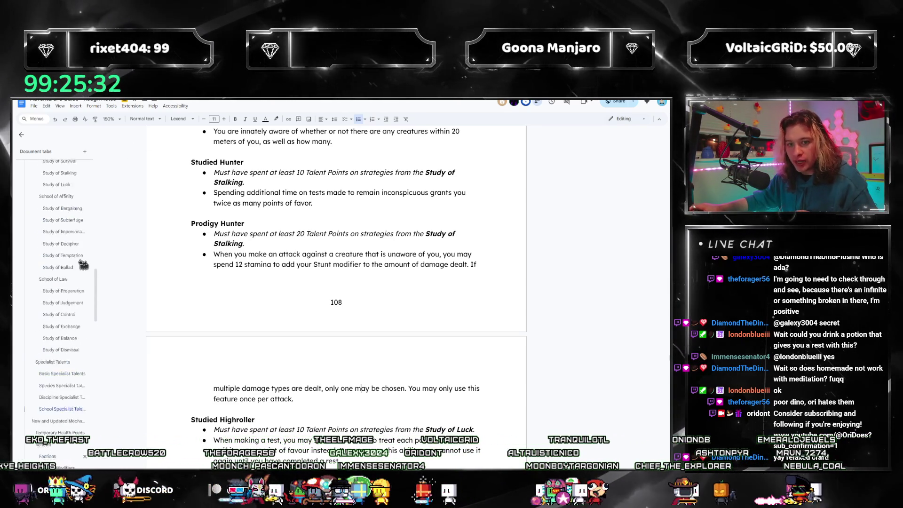
scroll(67, 322, "up", 4)
scroll(67, 323, "up", 4)
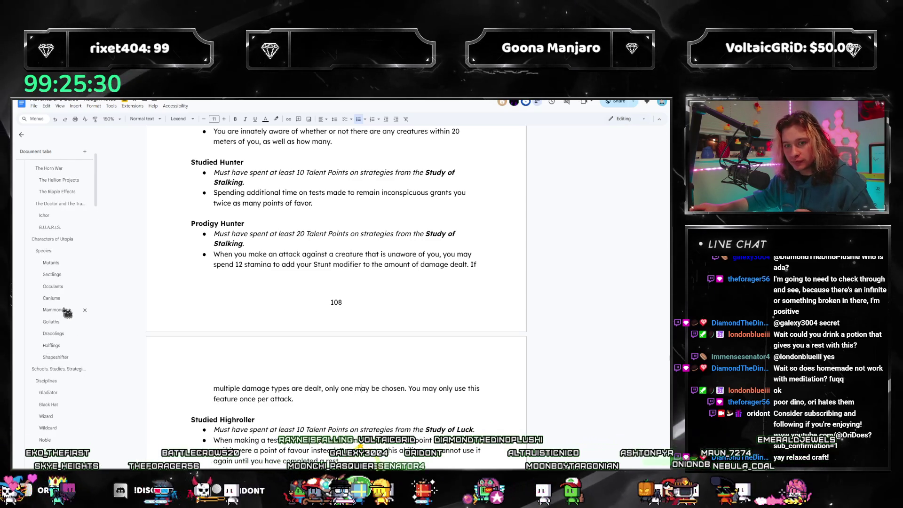
left_click(53, 322)
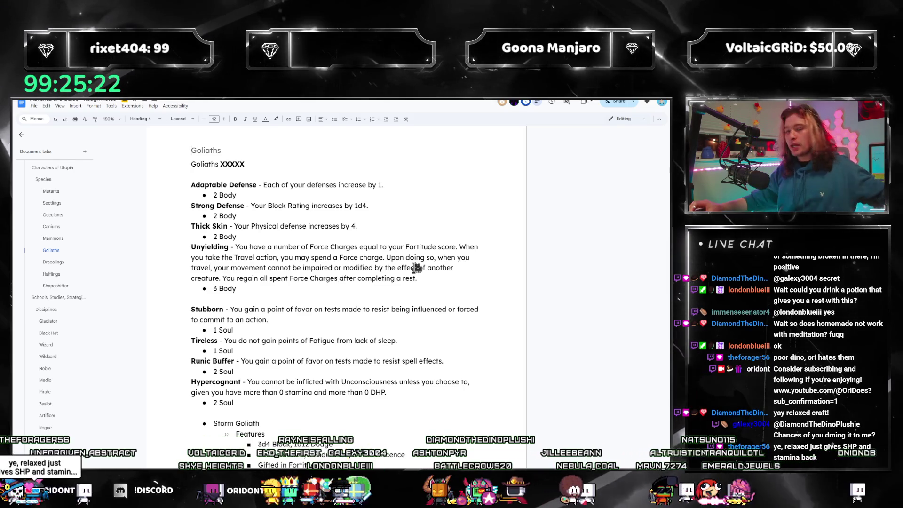
- Find the Meditation entry, select its rest-rule bullet to read it, then close the search
key("ctrl+f")
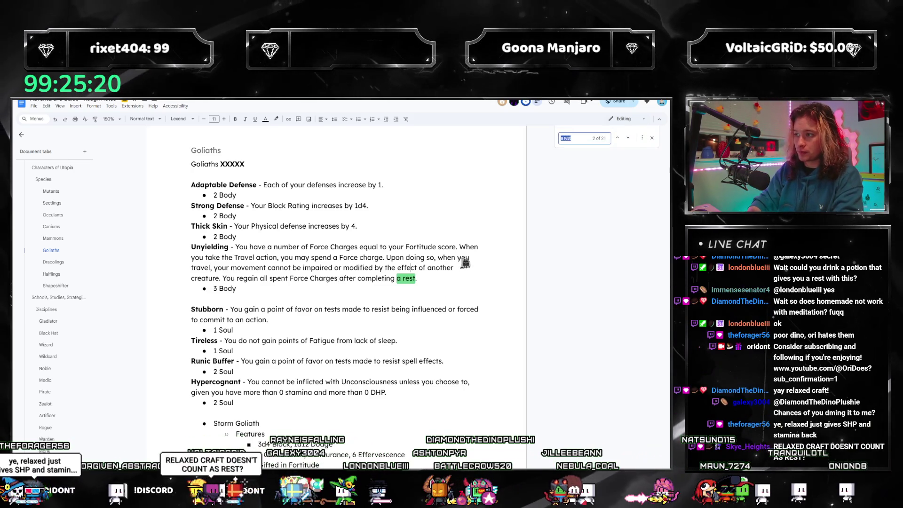
type("meditation")
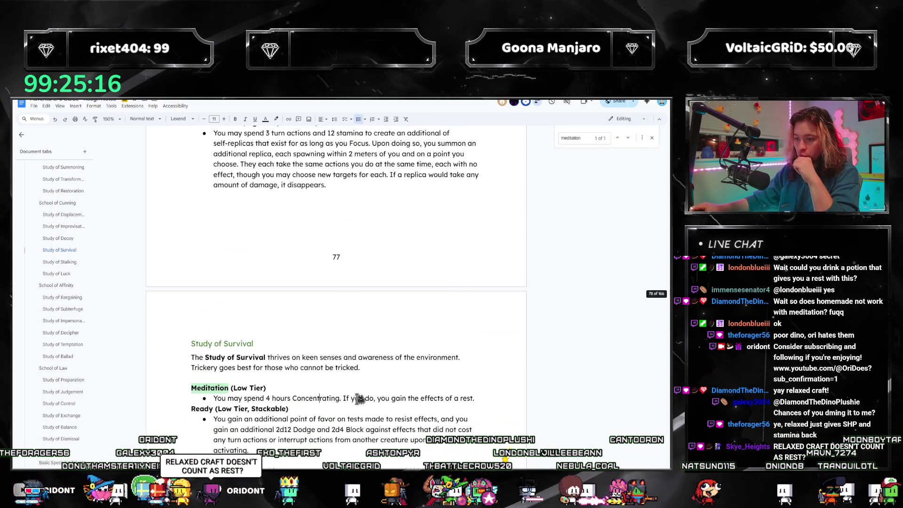
left_click_drag(474, 398, 215, 398)
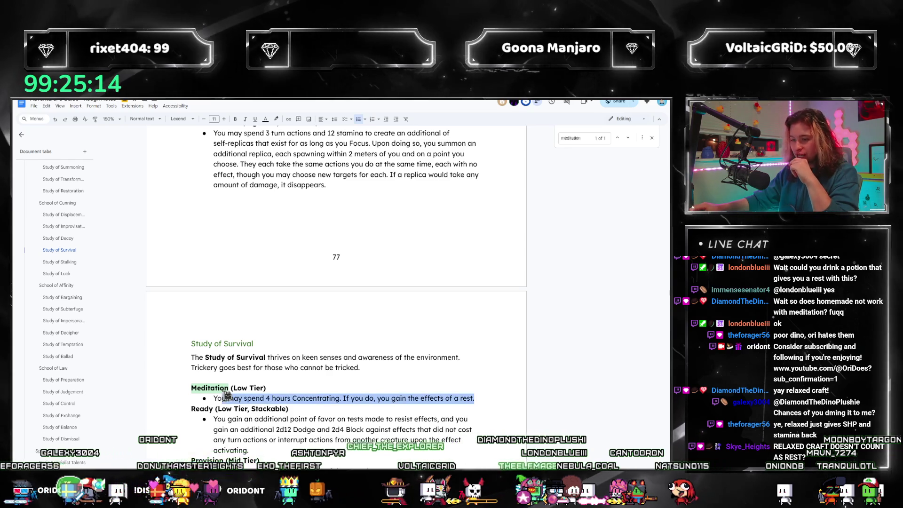
left_click(363, 398)
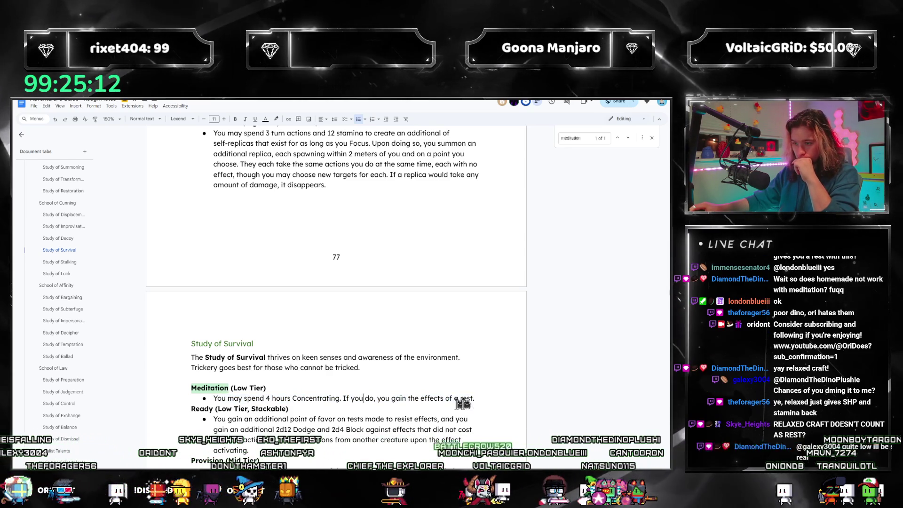
double_click(464, 398)
left_click_drag(463, 398, 215, 397)
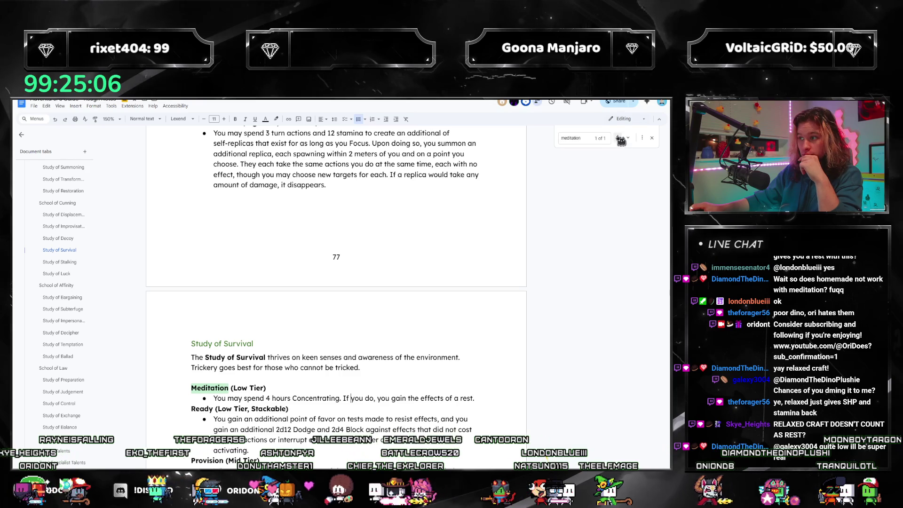
left_click(651, 138)
scroll(71, 282, "up", 5)
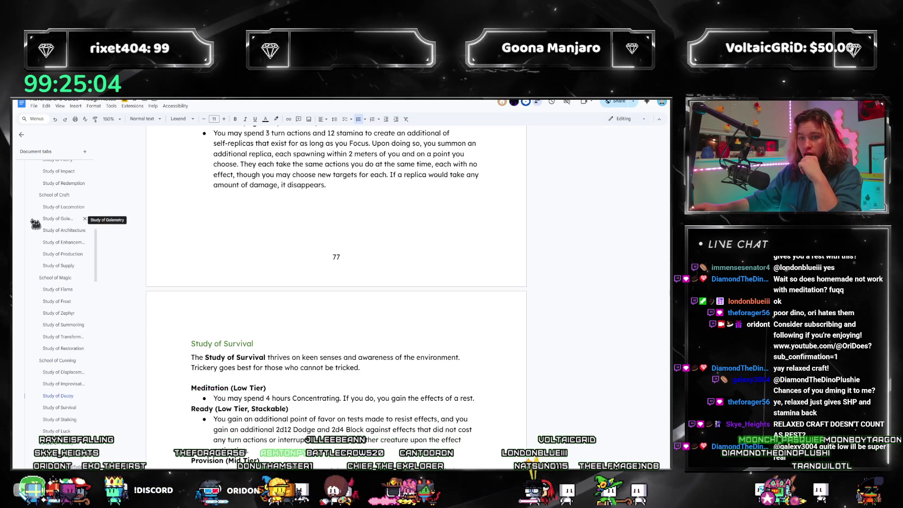
scroll(45, 224, "up", 5)
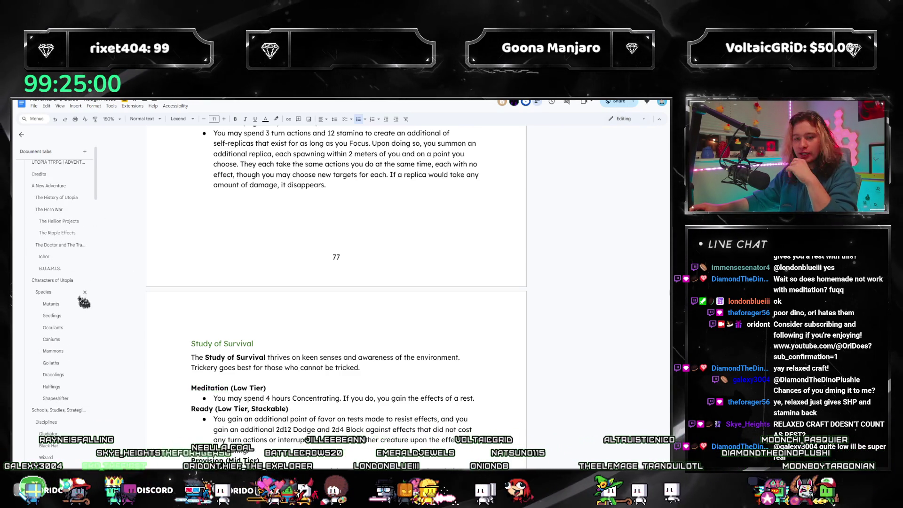
scroll(49, 255, "down", 2)
scroll(51, 263, "down", 1)
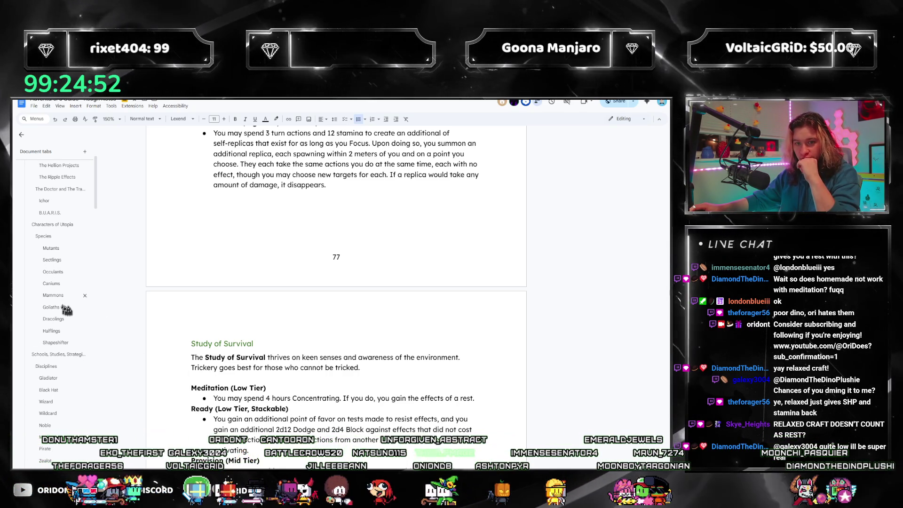
- Jump to the Halflings section via the outline to scroll through the Goliath subspecies
left_click(53, 332)
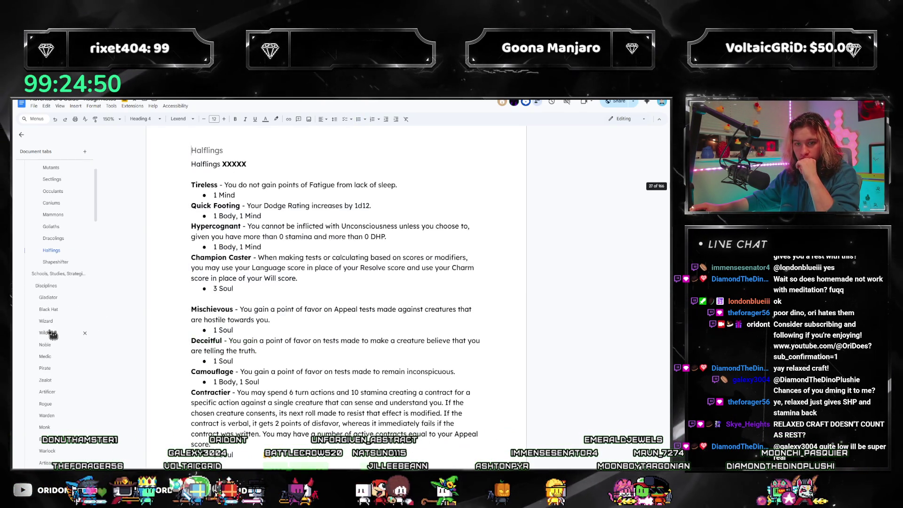
scroll(254, 305, "down", 3)
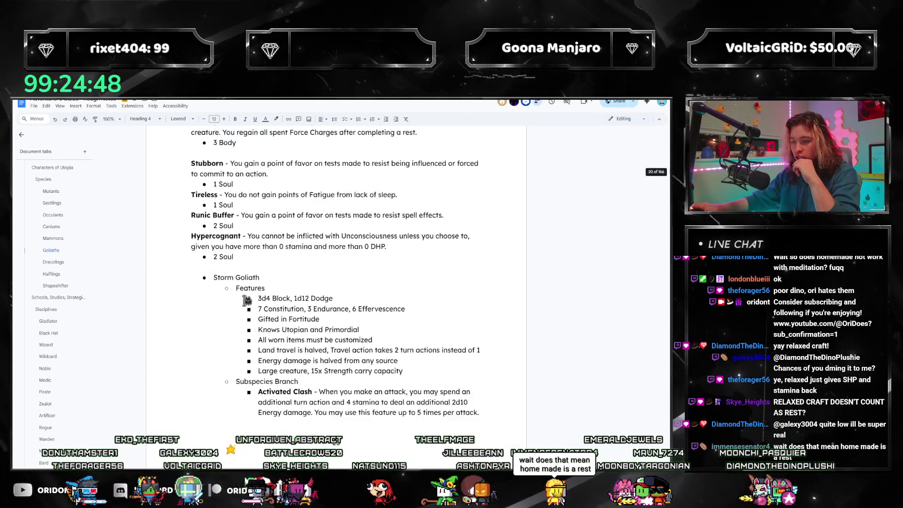
scroll(246, 301, "down", 3)
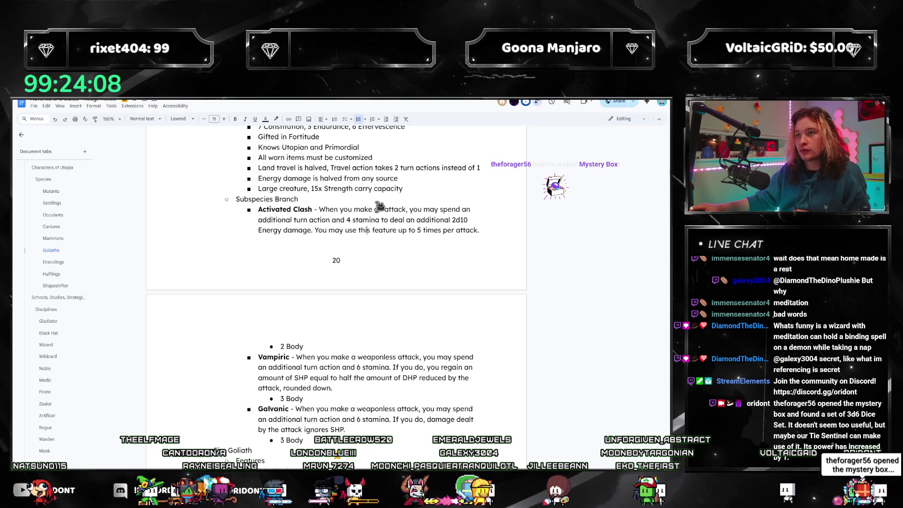
scroll(376, 215, "down", 3)
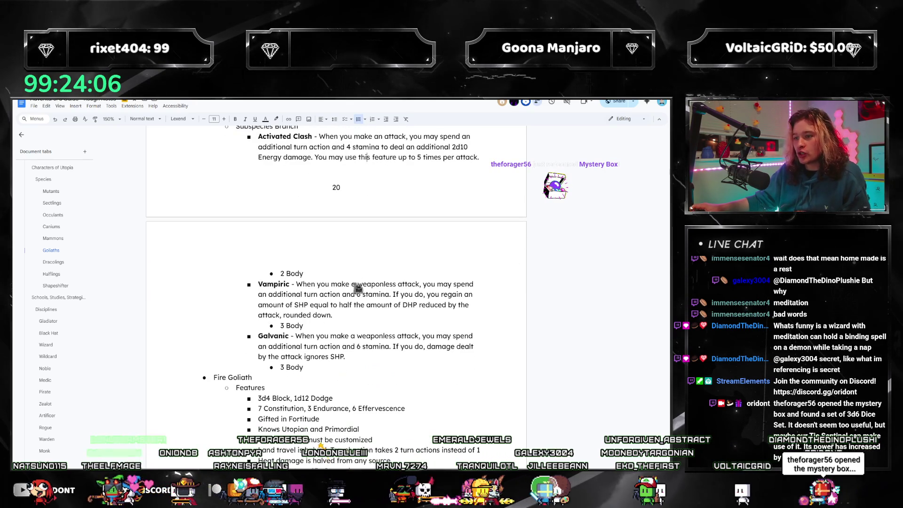
scroll(350, 345, "up", 3)
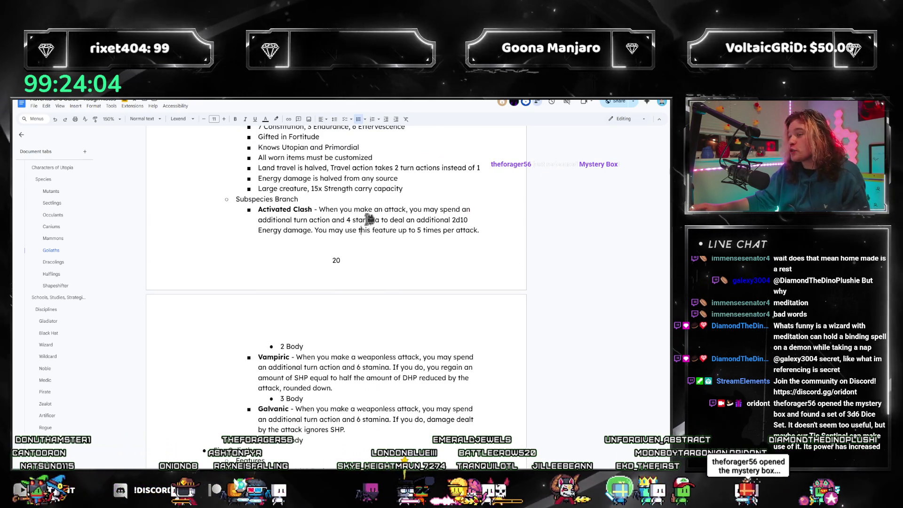
scroll(365, 230, "up", 5)
scroll(363, 204, "up", 5)
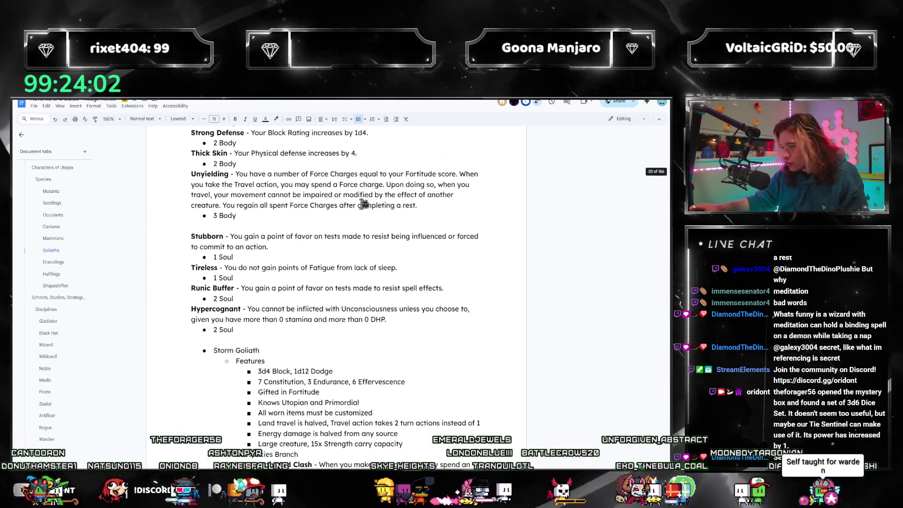
scroll(326, 245, "up", 1)
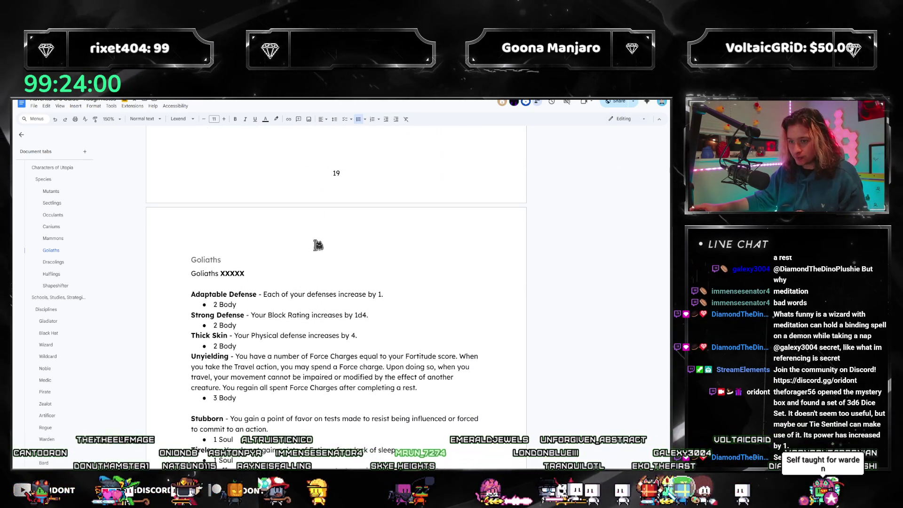
scroll(297, 242, "down", 3)
scroll(290, 244, "down", 3)
scroll(287, 247, "down", 3)
scroll(286, 253, "down", 3)
scroll(285, 253, "down", 3)
scroll(284, 252, "down", 3)
scroll(283, 251, "down", 3)
scroll(281, 250, "down", 3)
scroll(282, 249, "up", 2)
scroll(283, 247, "up", 2)
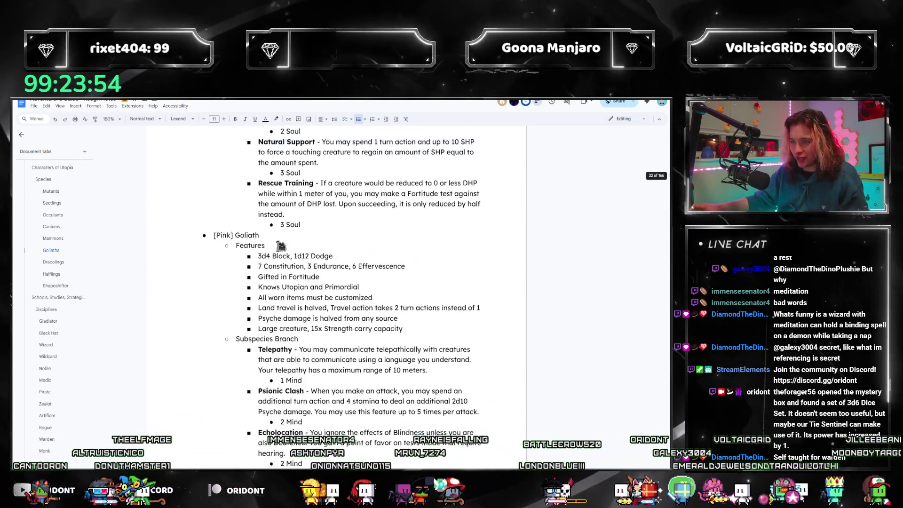
scroll(284, 240, "up", 2)
scroll(286, 230, "down", 2)
scroll(287, 230, "up", 2)
scroll(283, 254, "up", 1)
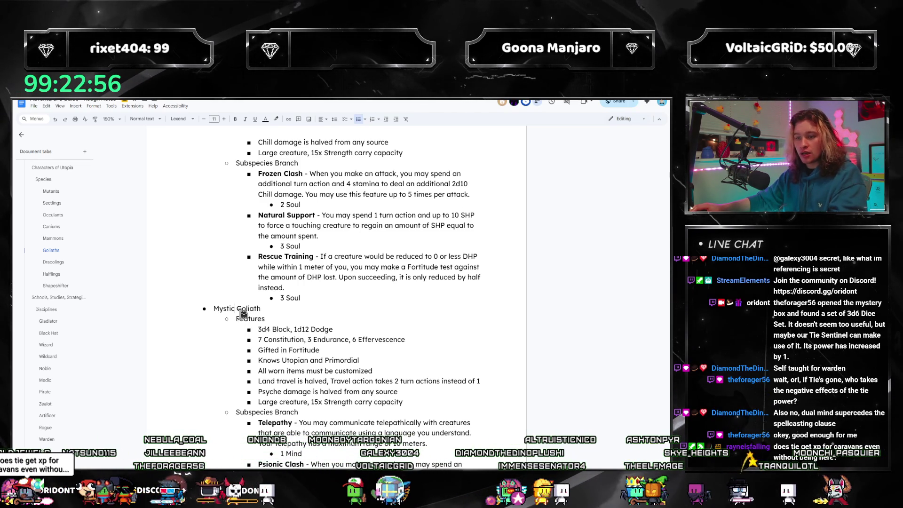
type("bral")
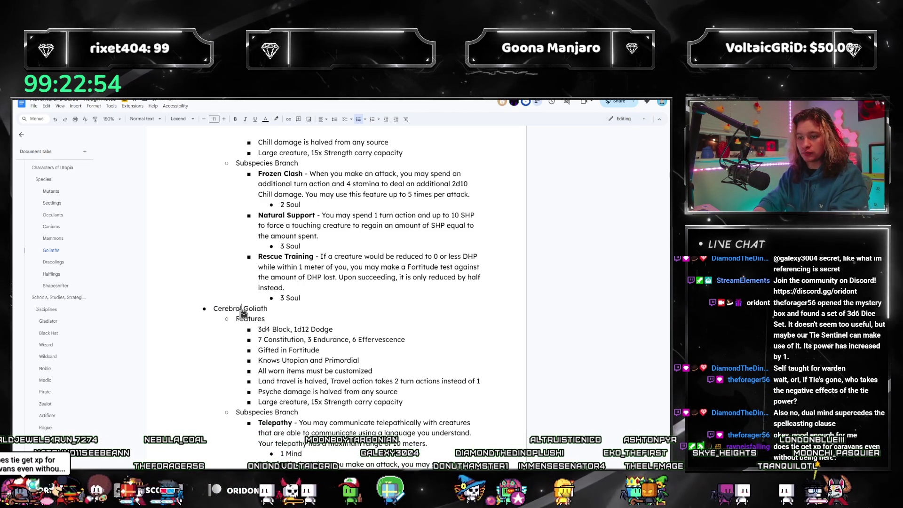
- Replace the placeholder before Goliath with Cerebral, then change it to Mystic Goliath
key("ctrl+shift+Left")
type("Mystic")
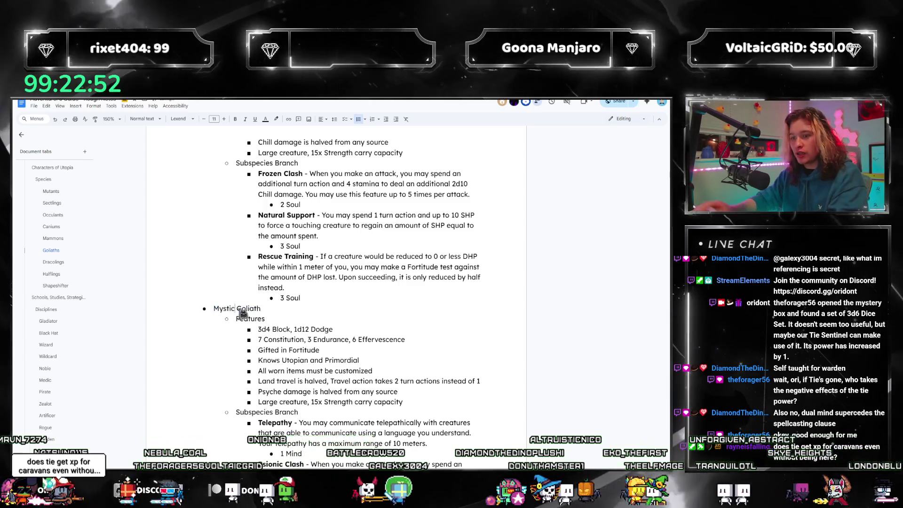
scroll(413, 232, "up", 4)
scroll(403, 251, "down", 1)
scroll(393, 268, "down", 4)
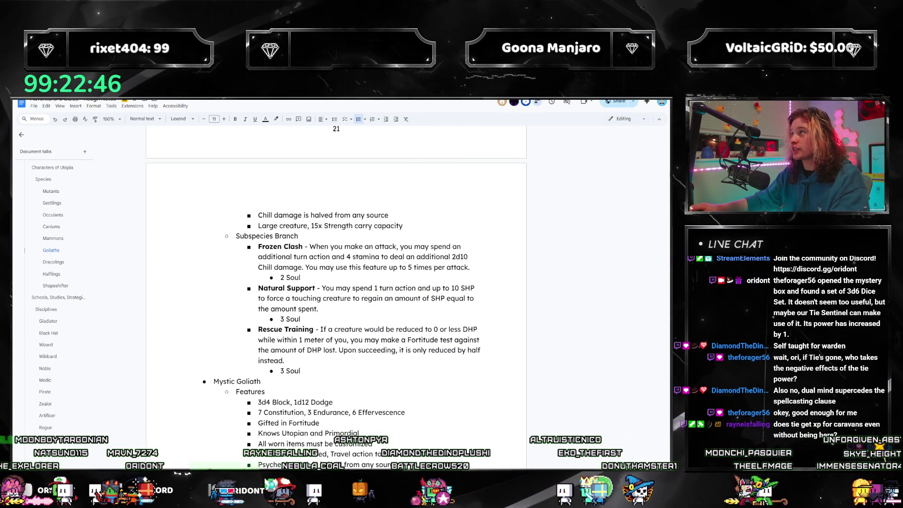
left_click_drag(319, 309, 359, 313)
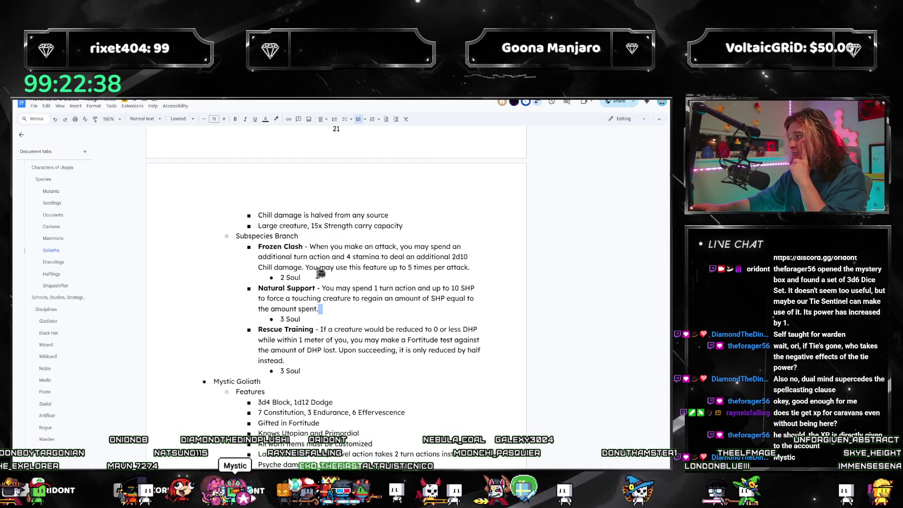
scroll(323, 273, "down", 1)
scroll(313, 293, "down", 1)
scroll(307, 311, "down", 1)
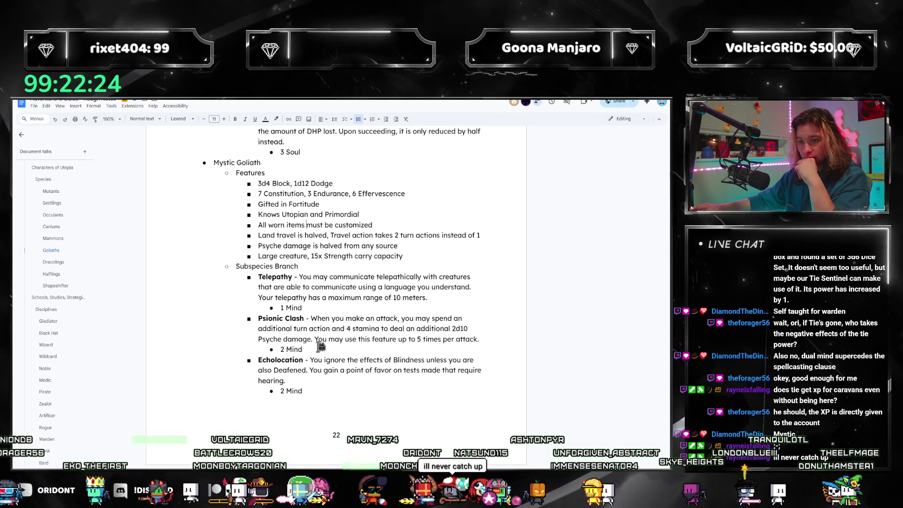
scroll(313, 366, "down", 2)
scroll(324, 346, "down", 3)
scroll(324, 347, "down", 1)
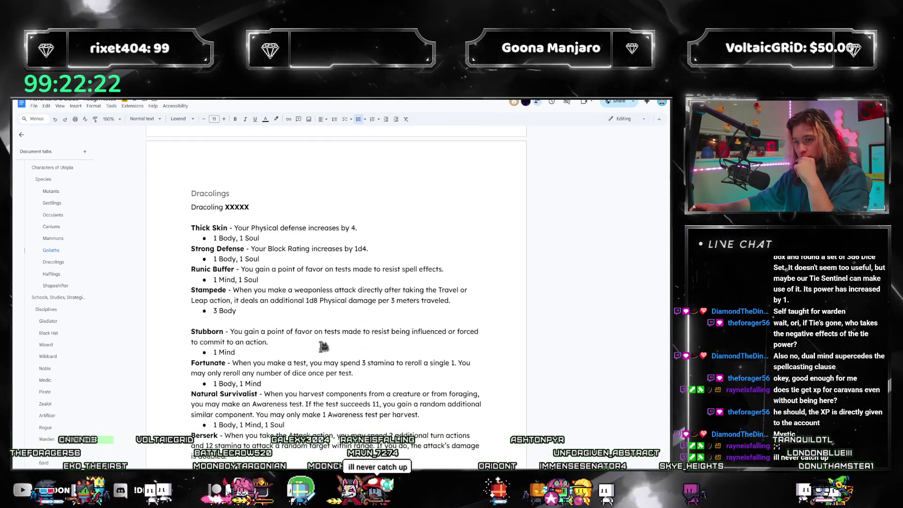
scroll(324, 346, "down", 2)
scroll(323, 346, "up", 3)
scroll(323, 346, "up", 1)
scroll(323, 346, "up", 5)
scroll(323, 346, "up", 2)
scroll(324, 346, "up", 3)
scroll(323, 346, "up", 3)
scroll(323, 353, "up", 3)
scroll(322, 375, "up", 3)
scroll(322, 375, "up", 4)
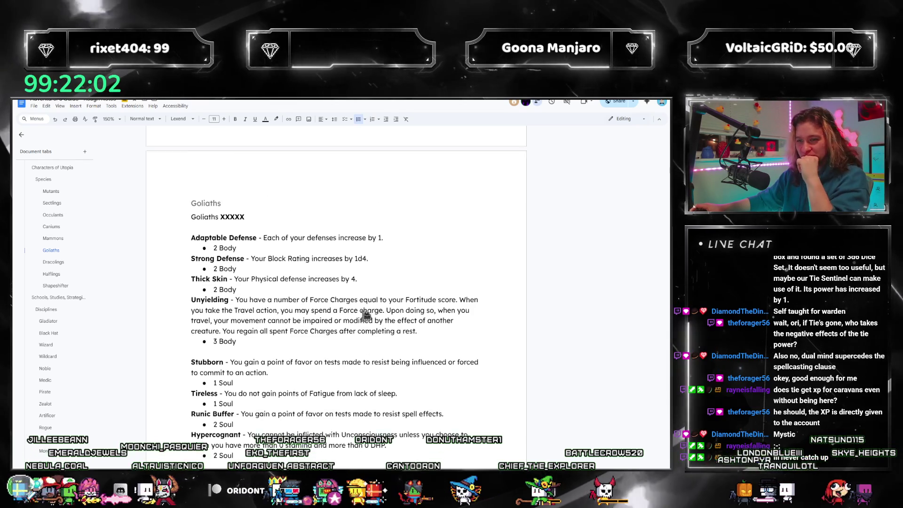
scroll(261, 303, "up", 3)
scroll(262, 304, "down", 1)
scroll(261, 303, "down", 3)
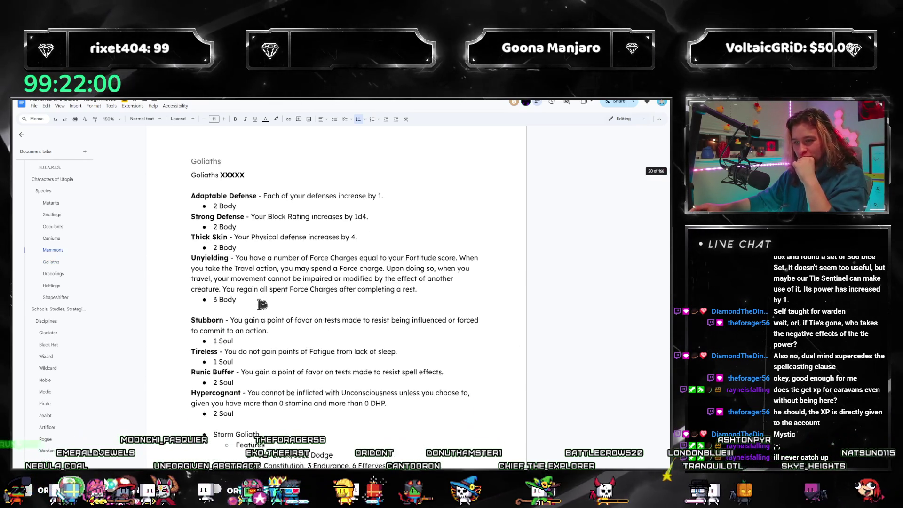
scroll(303, 299, "down", 3)
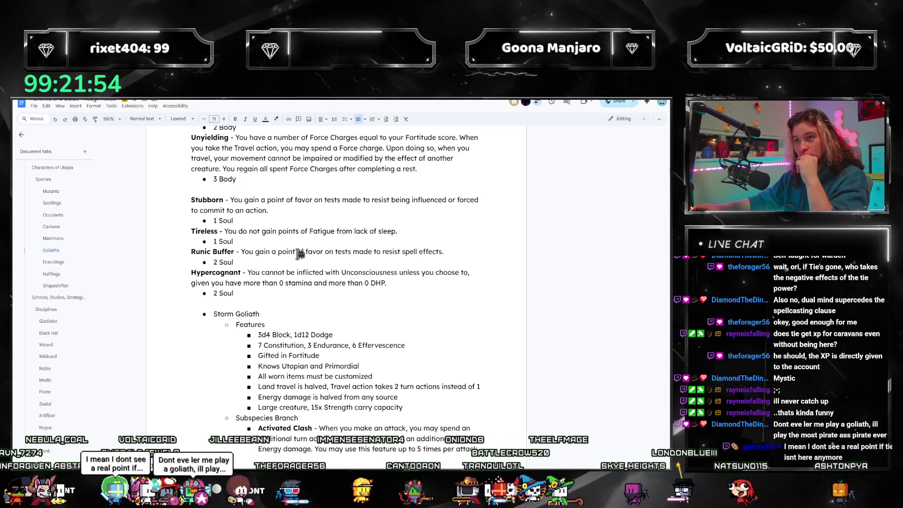
scroll(297, 260, "down", 3)
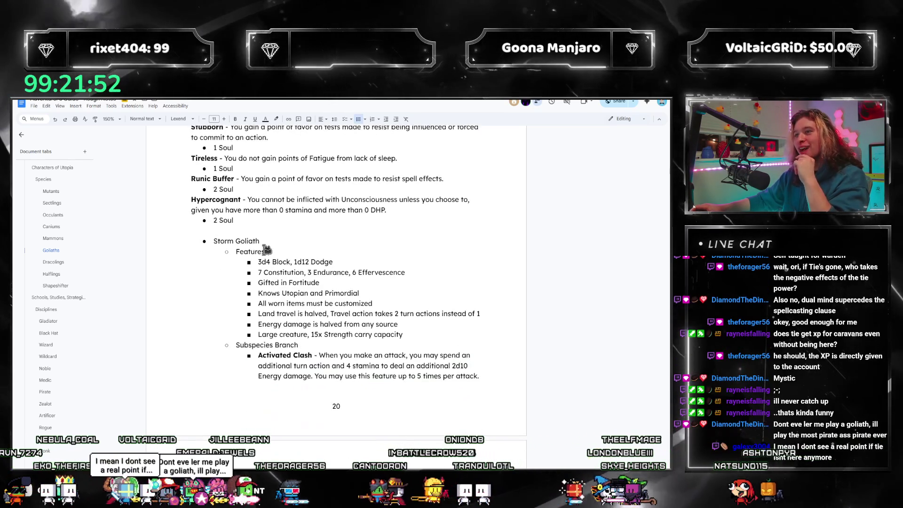
scroll(262, 247, "down", 1)
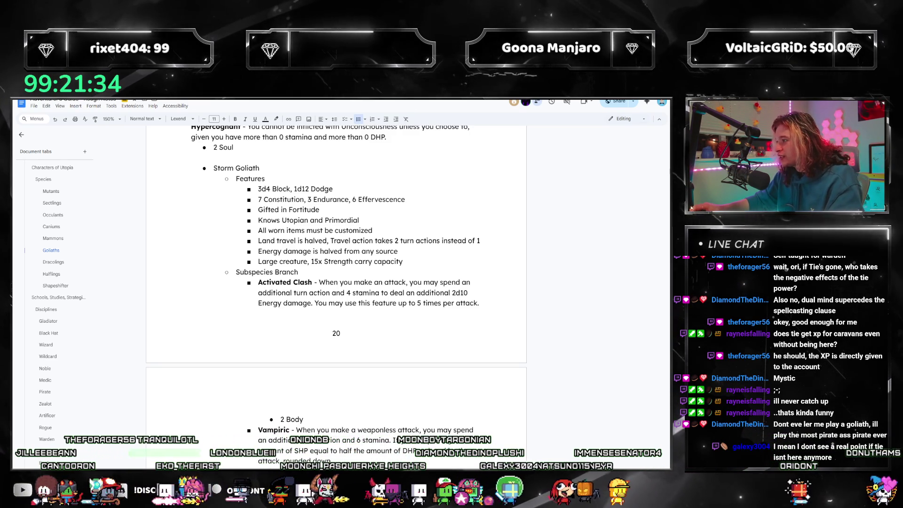
- Bring up the calculator over the Storm Goliath entry
key("XF86Calculator")
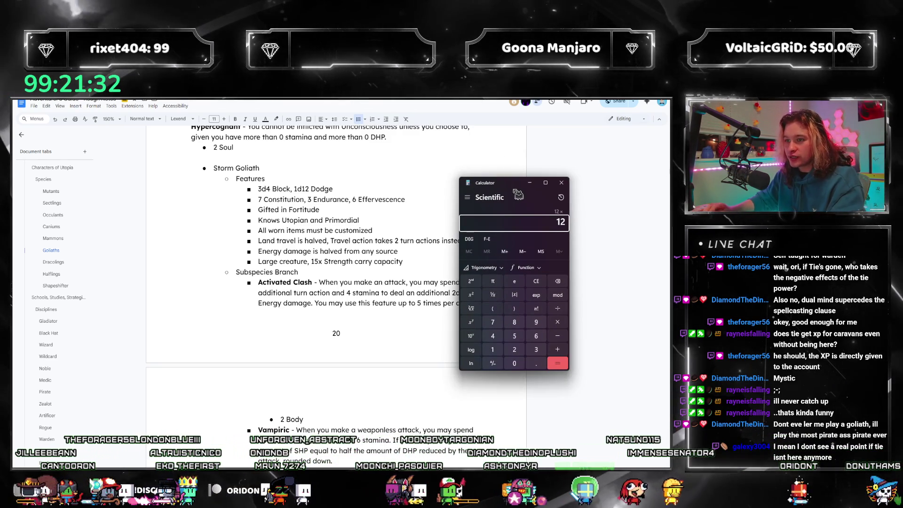
type("12*7")
- Work out 12 times 7 plus 12, reaching 96, then close the calculator
key("Return")
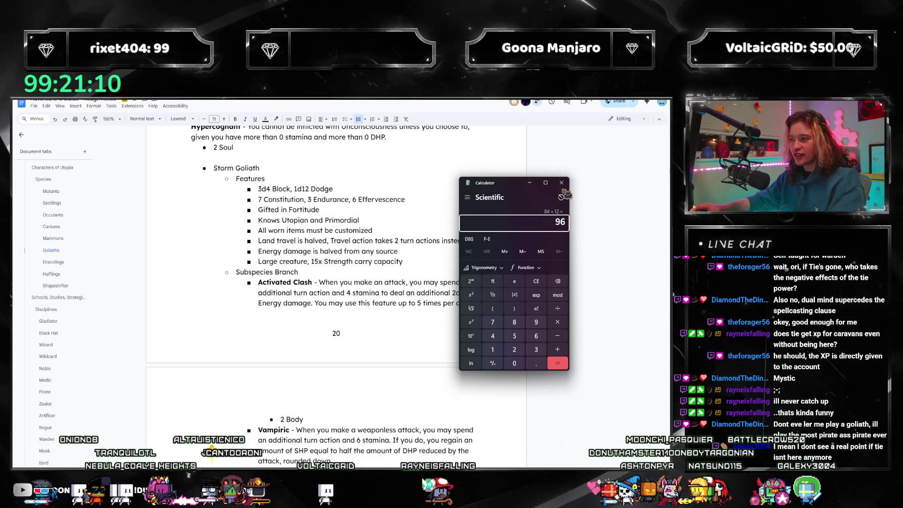
left_click(561, 183)
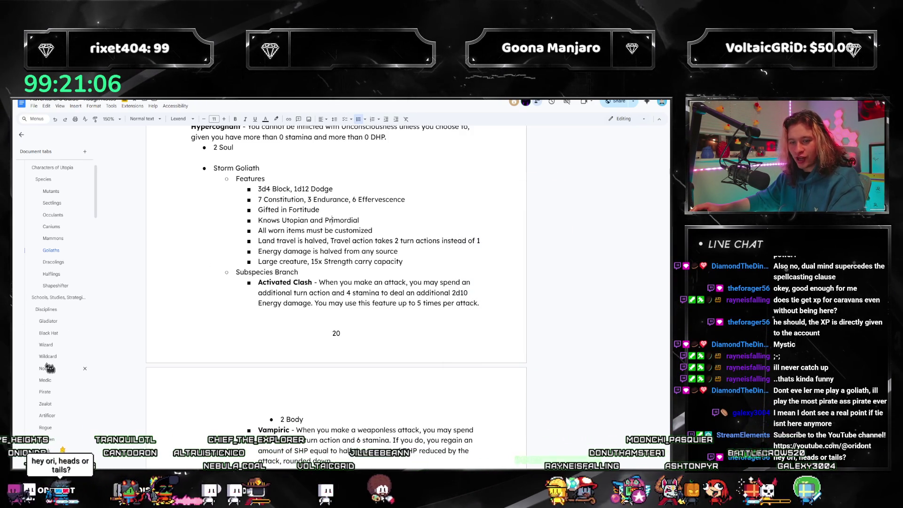
- Jump to the Zealot section, read back to Gladiator, then go to Occulants
left_click(44, 405)
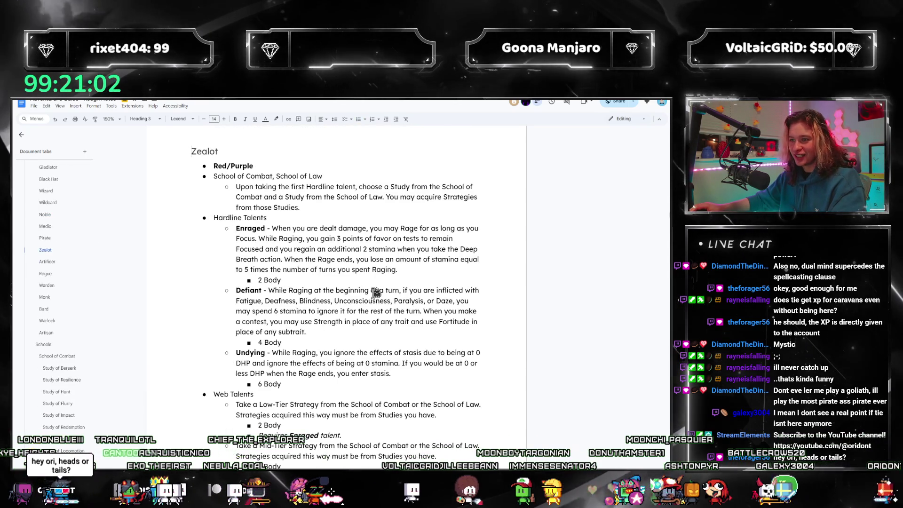
scroll(498, 254, "down", 1)
scroll(494, 258, "down", 2)
scroll(483, 282, "up", 4)
scroll(472, 299, "up", 3)
scroll(464, 326, "up", 5)
scroll(463, 327, "up", 2)
scroll(461, 329, "up", 4)
scroll(460, 328, "up", 4)
scroll(459, 329, "up", 5)
scroll(459, 329, "up", 3)
scroll(452, 344, "up", 3)
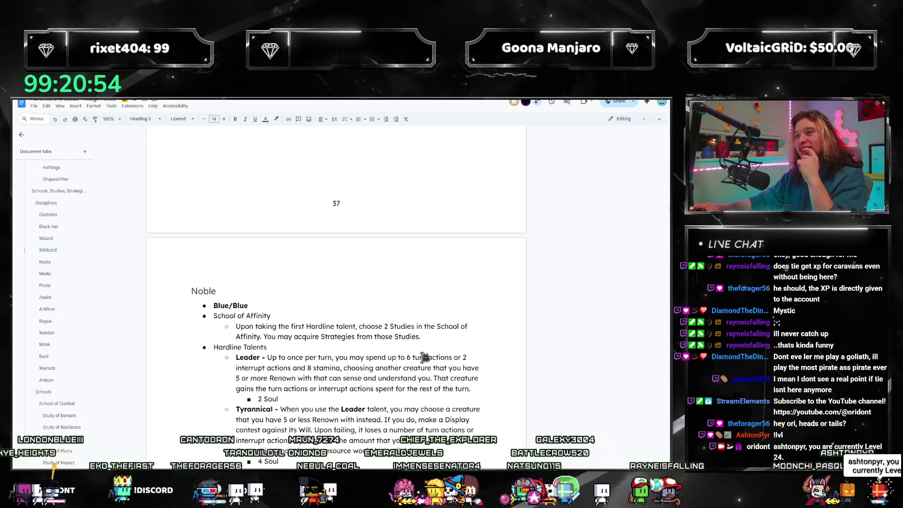
scroll(431, 364, "up", 3)
scroll(423, 359, "up", 3)
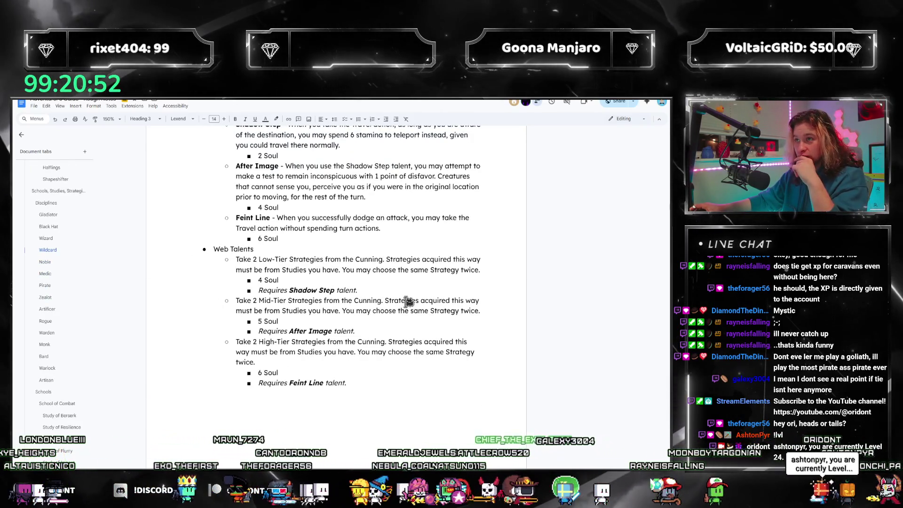
scroll(403, 310, "up", 3)
scroll(403, 312, "up", 4)
scroll(403, 313, "up", 4)
scroll(403, 311, "up", 3)
scroll(403, 312, "up", 3)
scroll(403, 311, "up", 3)
scroll(403, 312, "up", 3)
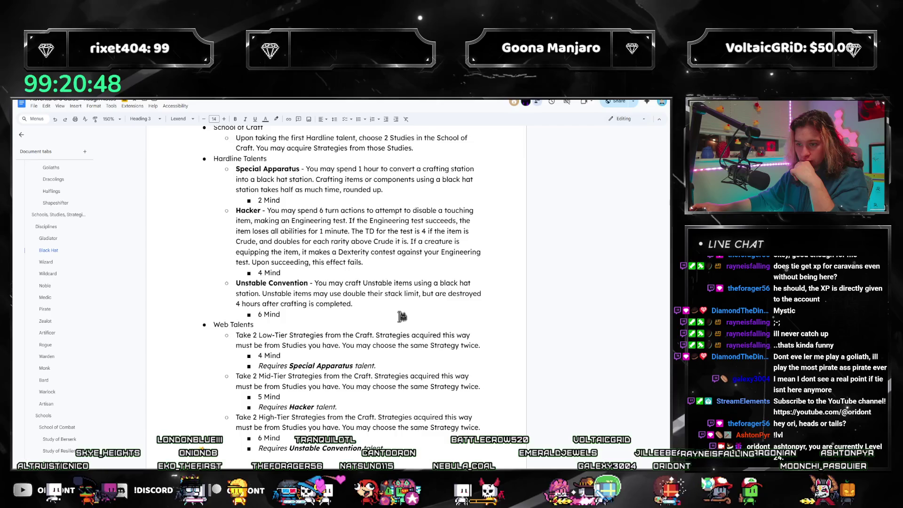
scroll(403, 313, "up", 4)
scroll(403, 312, "up", 3)
scroll(401, 311, "up", 3)
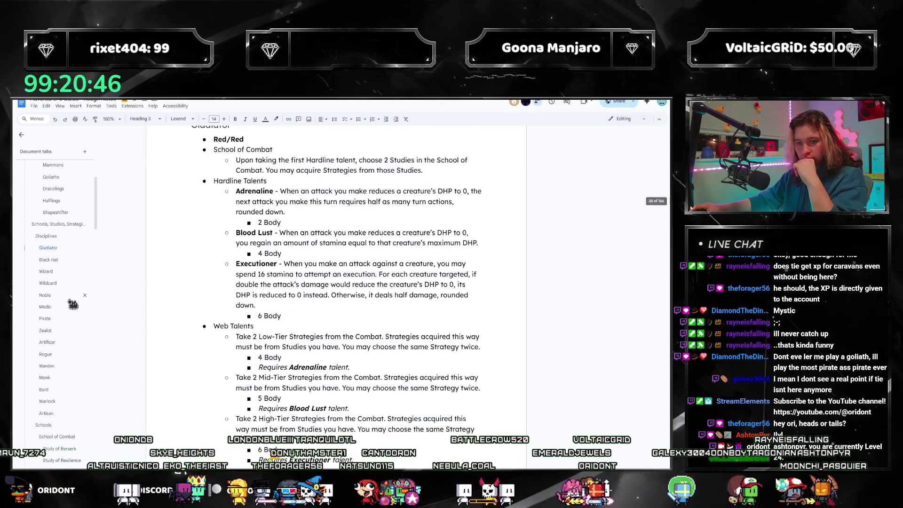
scroll(78, 311, "down", 5)
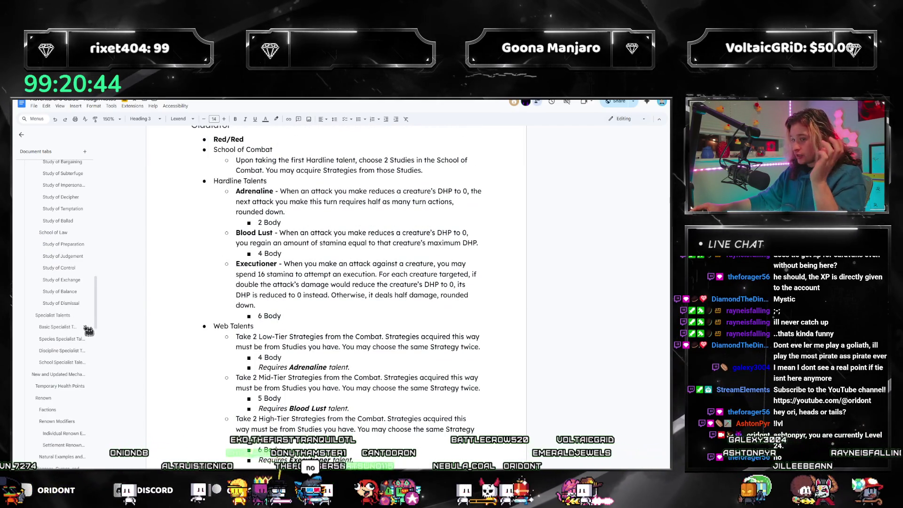
scroll(89, 331, "up", 5)
scroll(81, 306, "up", 5)
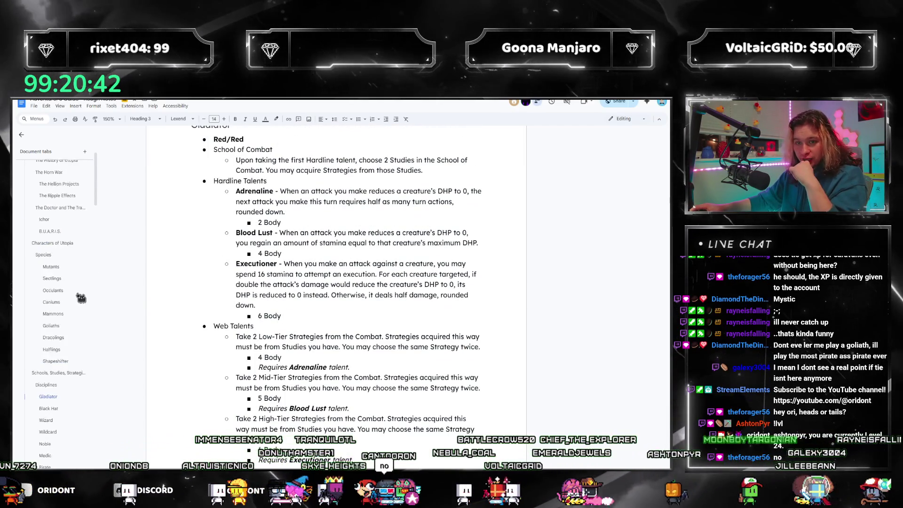
scroll(78, 324, "up", 3)
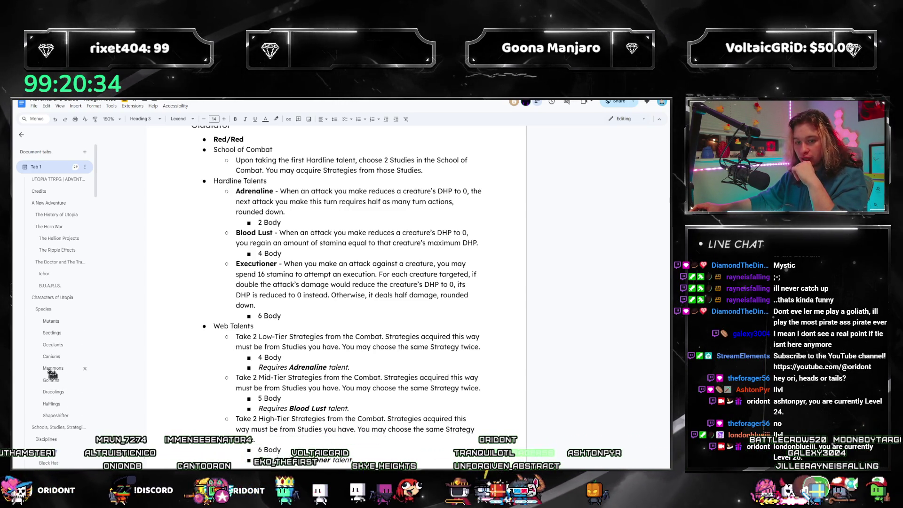
left_click(56, 346)
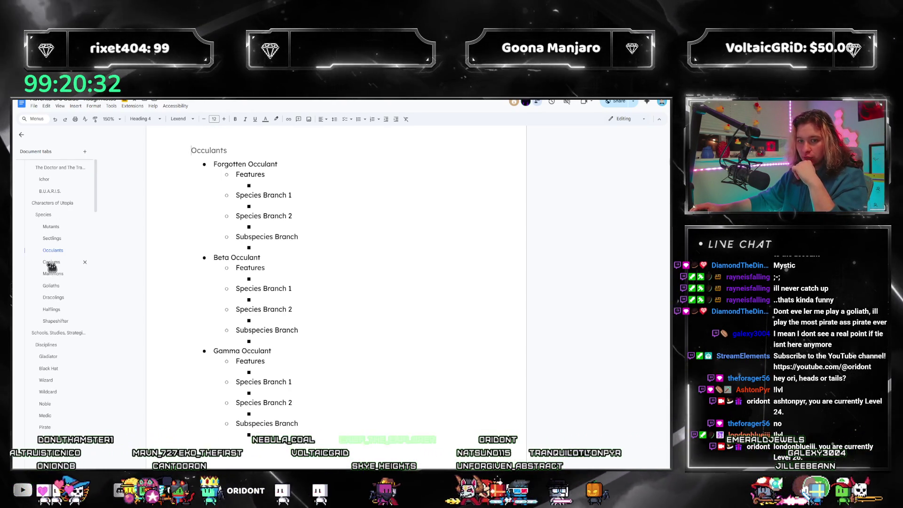
- Flip between the Mammons, Caniums and Occulants species sections to compare them
left_click(50, 274)
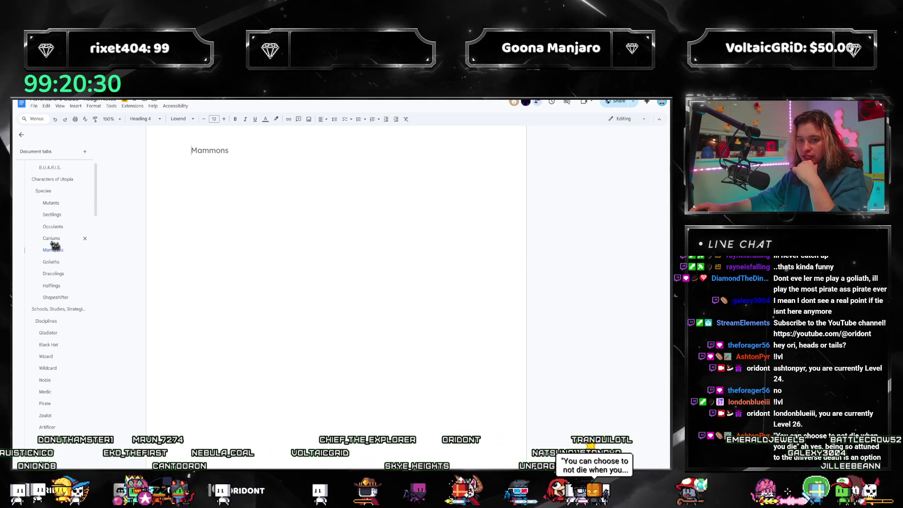
left_click(53, 239)
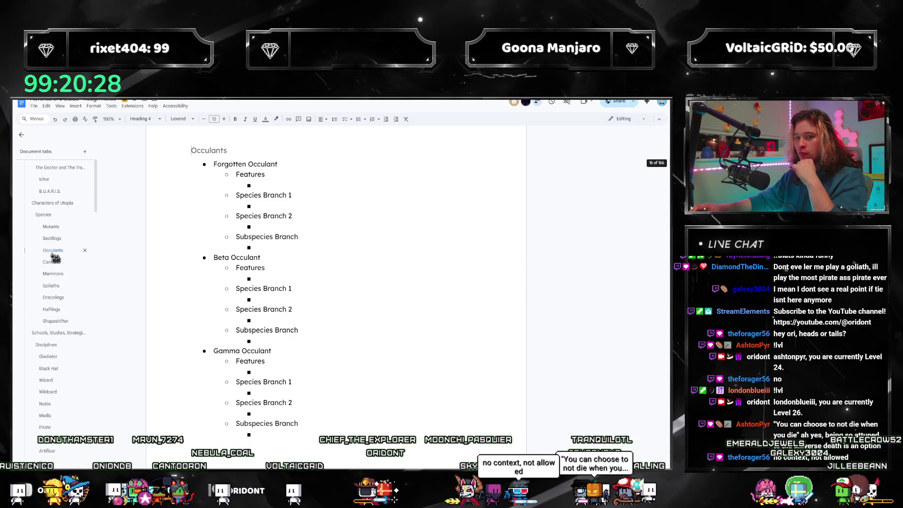
left_click(57, 273)
left_click(58, 241)
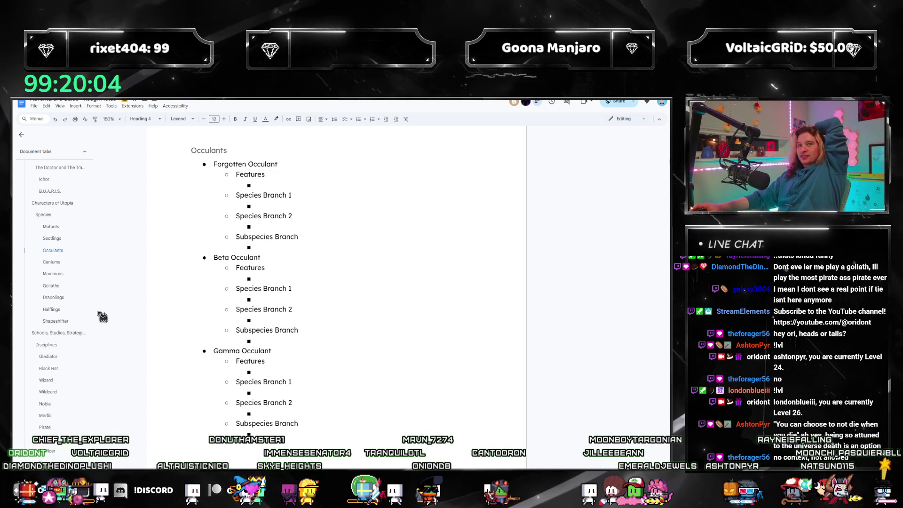
scroll(56, 240, "down", 5)
scroll(55, 245, "down", 3)
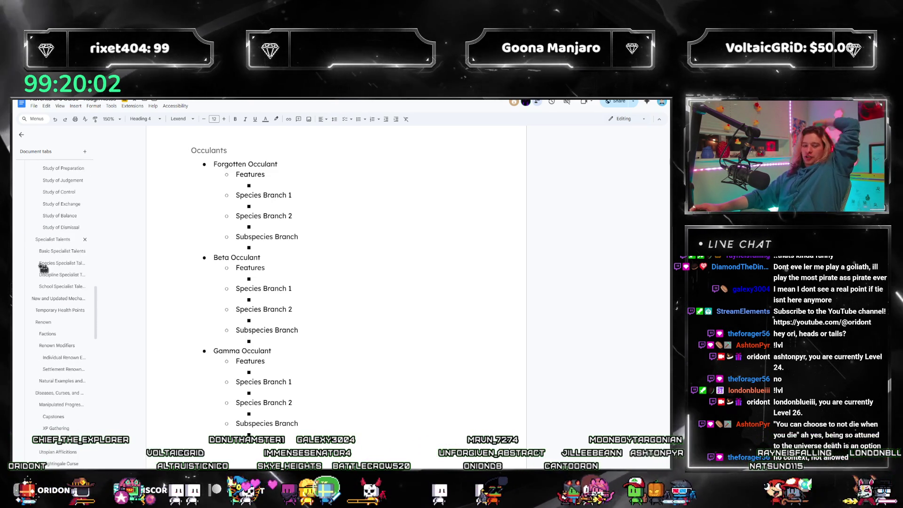
scroll(72, 297, "up", 8)
scroll(72, 302, "down", 5)
scroll(70, 304, "down", 3)
scroll(70, 303, "up", 5)
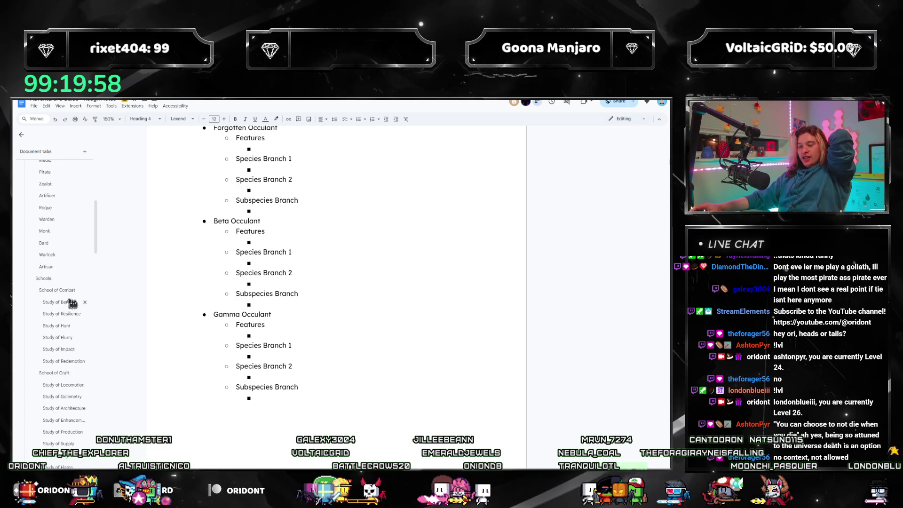
scroll(72, 313, "up", 3)
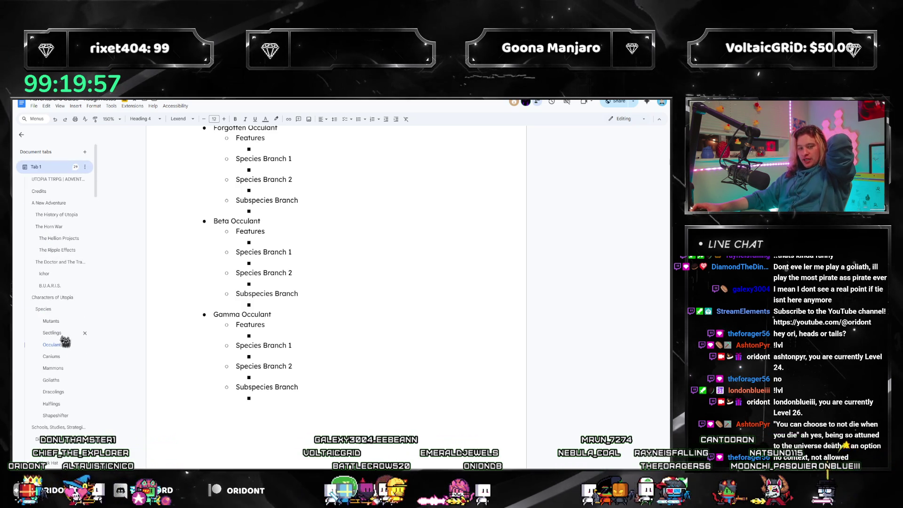
- Compare Mammons, Caniums and Occulants again, finishing on the empty Mammons section
left_click(46, 369)
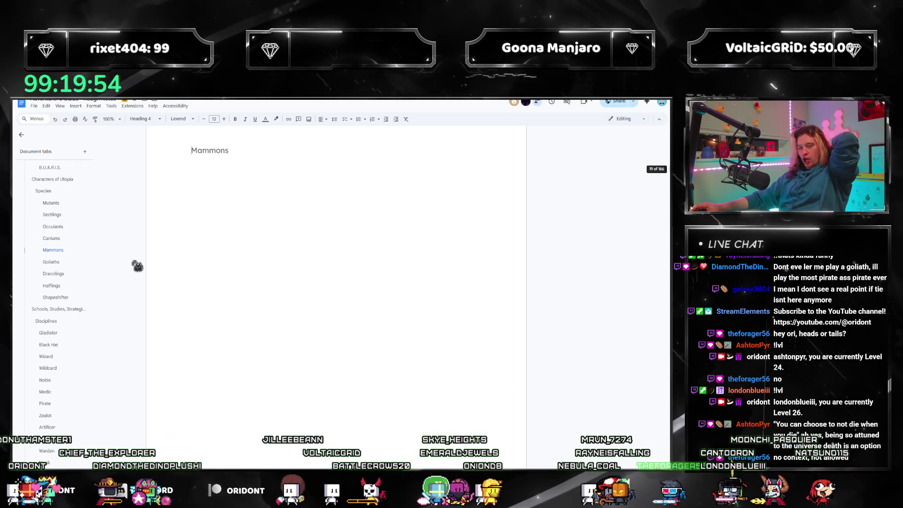
left_click(83, 238)
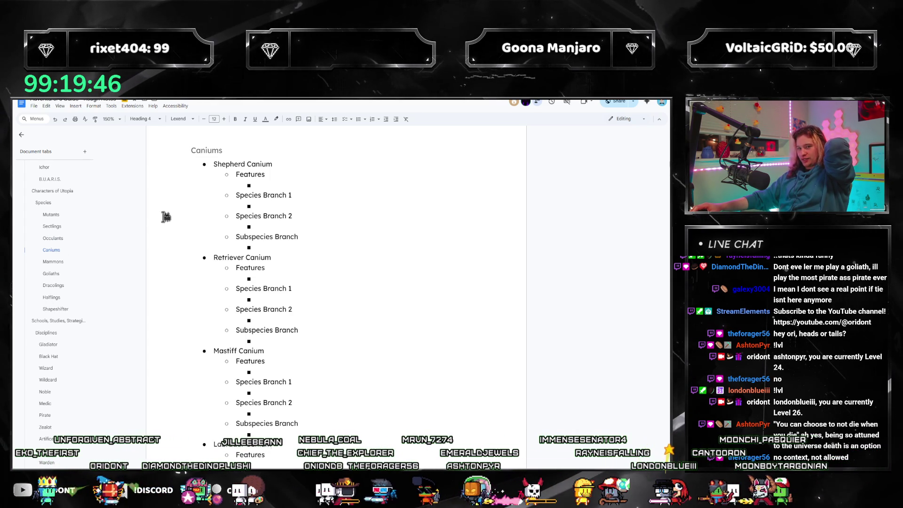
left_click(52, 239)
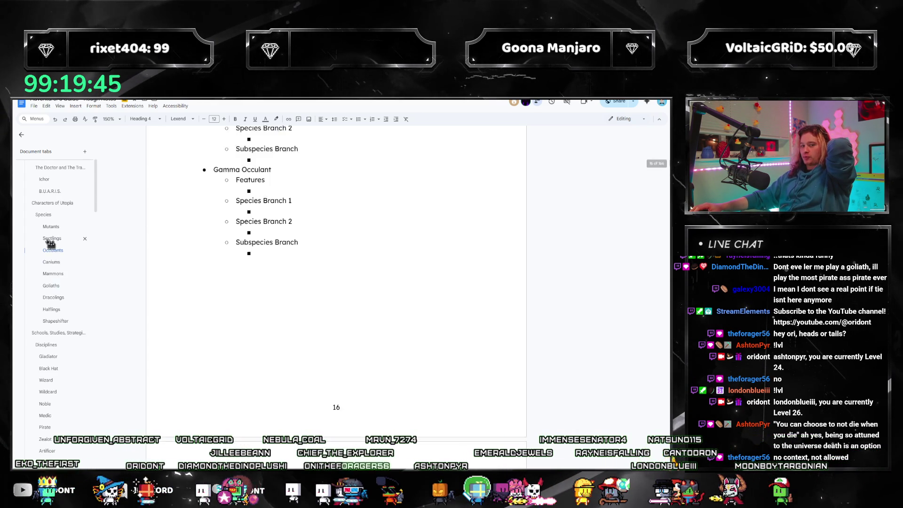
left_click(55, 275)
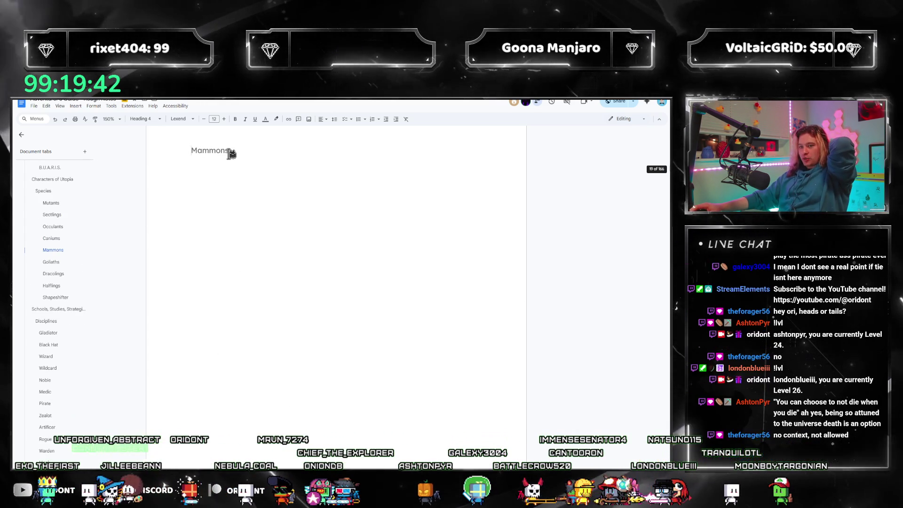
type("[")
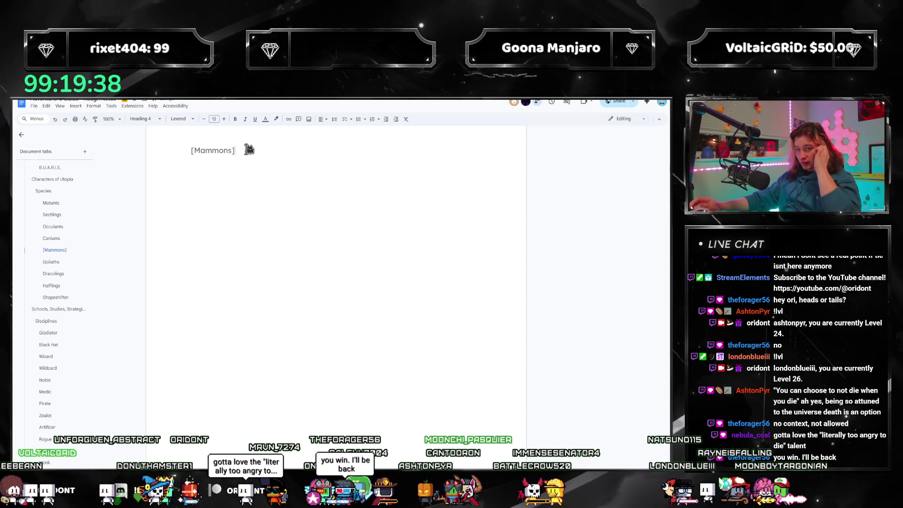
- Return to Occulants, then jump to the Sudden Shock optional rule
left_click(54, 227)
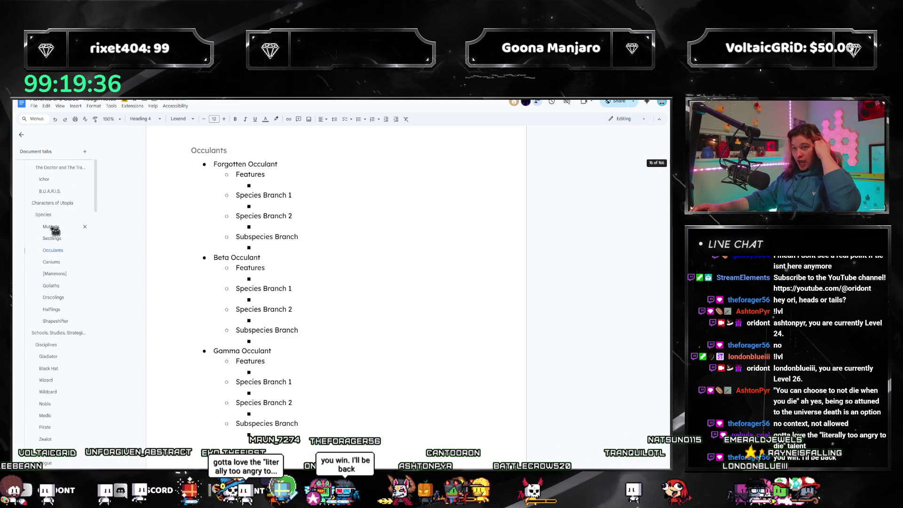
scroll(232, 236, "down", 2)
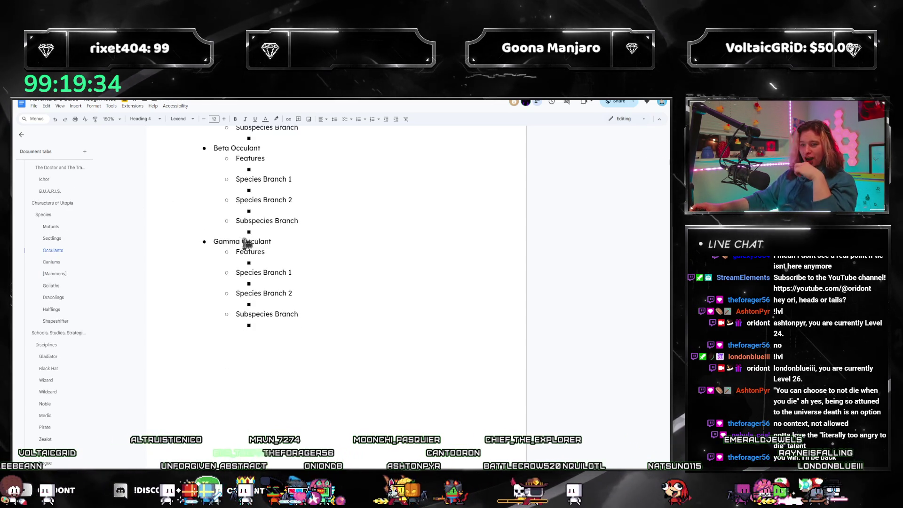
scroll(261, 258, "down", 2)
scroll(264, 259, "down", 2)
scroll(43, 364, "down", 1)
scroll(43, 364, "down", 3)
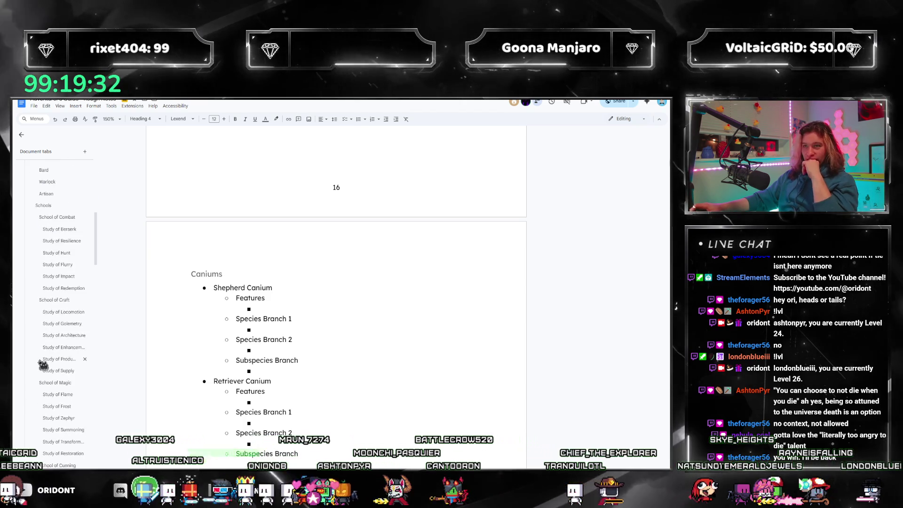
scroll(44, 364, "down", 3)
scroll(43, 364, "down", 2)
scroll(44, 364, "down", 3)
scroll(43, 361, "down", 3)
scroll(49, 382, "down", 3)
scroll(58, 398, "down", 2)
scroll(62, 395, "down", 2)
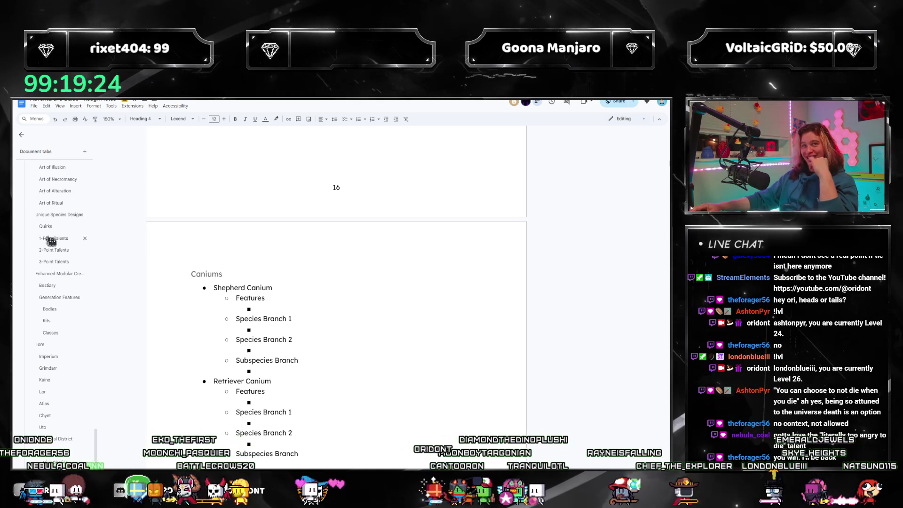
scroll(75, 284, "up", 1)
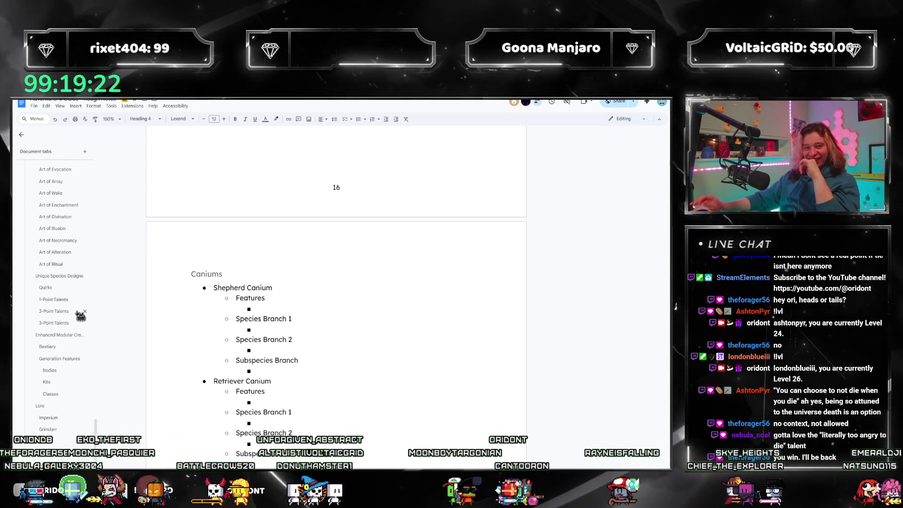
scroll(77, 318, "up", 3)
scroll(75, 319, "up", 3)
scroll(55, 330, "up", 3)
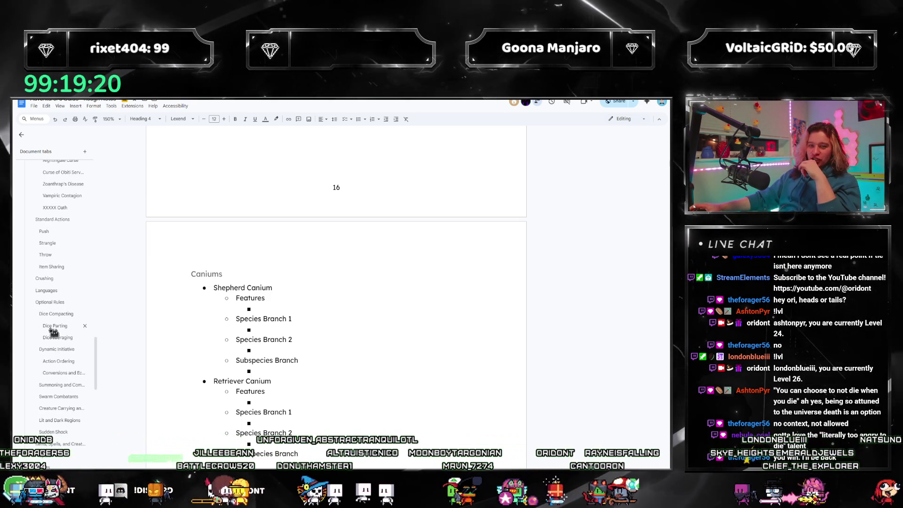
left_click(67, 433)
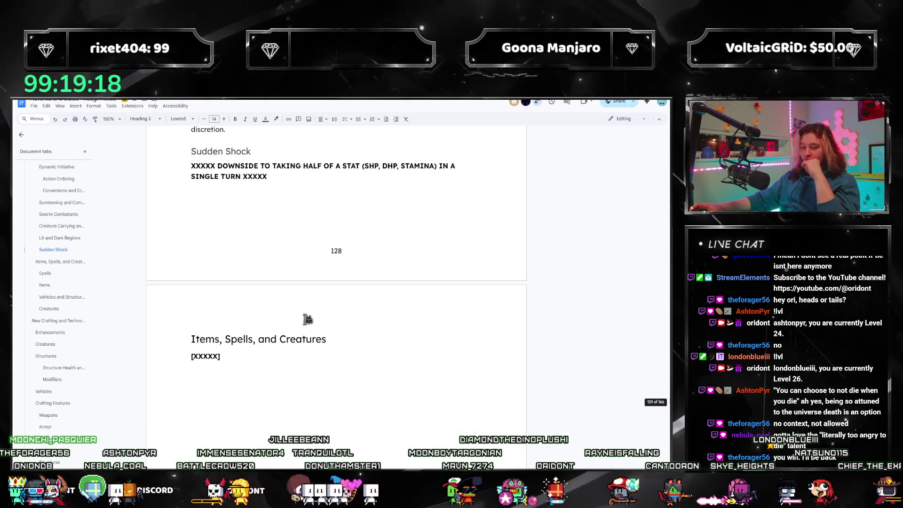
scroll(245, 365, "up", 3)
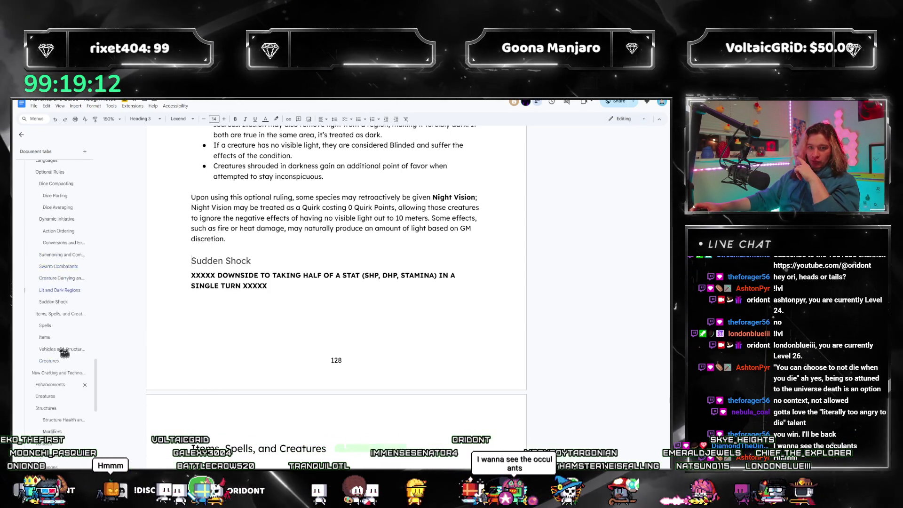
scroll(60, 331, "up", 3)
scroll(64, 304, "up", 3)
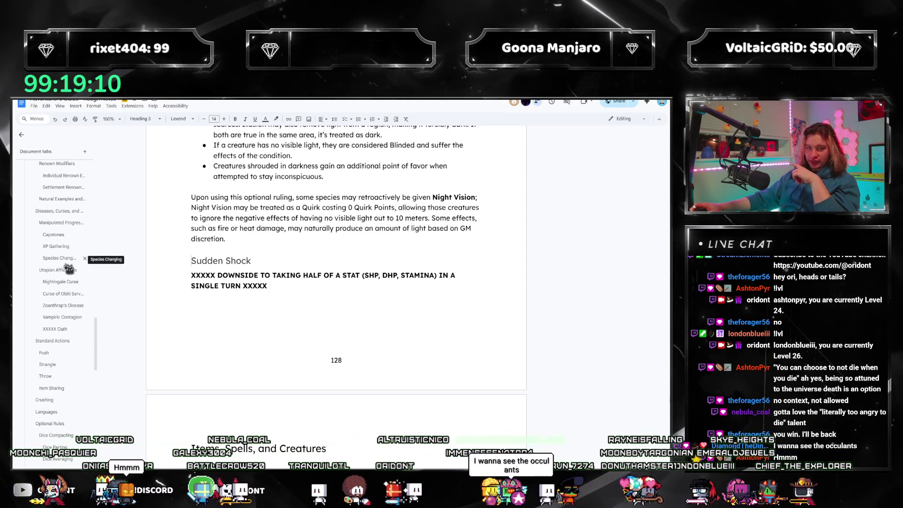
- Add to the first Zoanthrap's Disease bullet that Silvered is a 20 RP feature whose damage ignores defenses and SHP
left_click(55, 308)
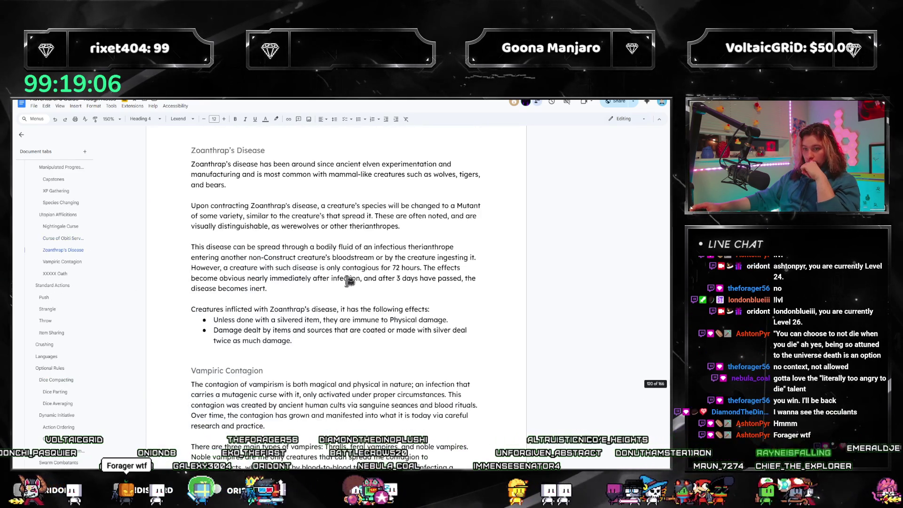
scroll(351, 294, "down", 2)
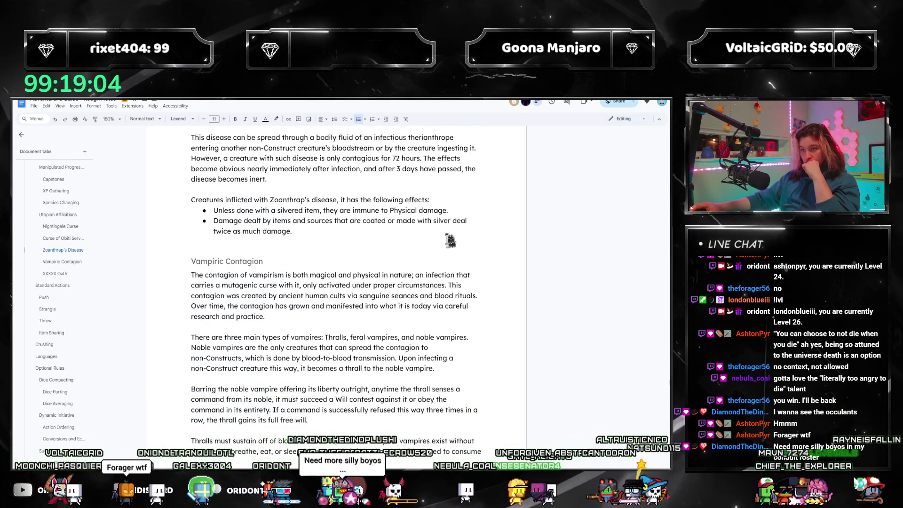
left_click(459, 212)
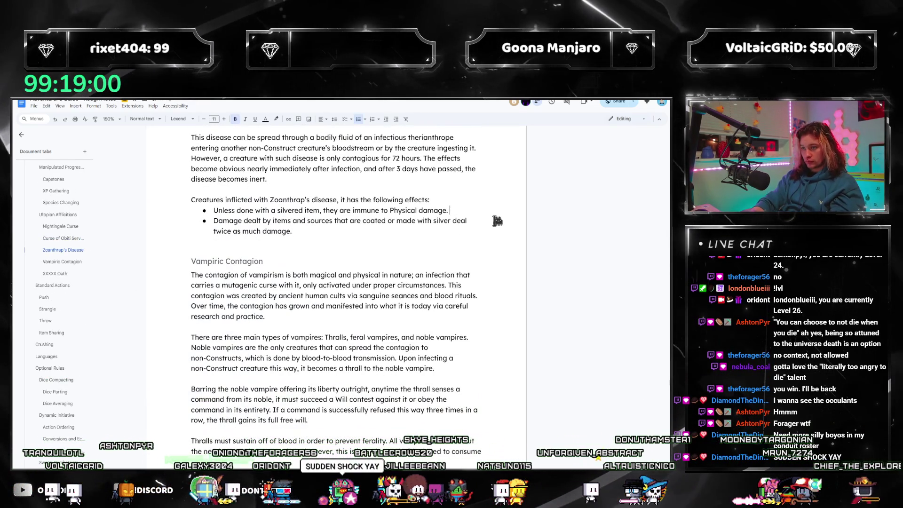
type("Silvered is a feature that can be added to any")
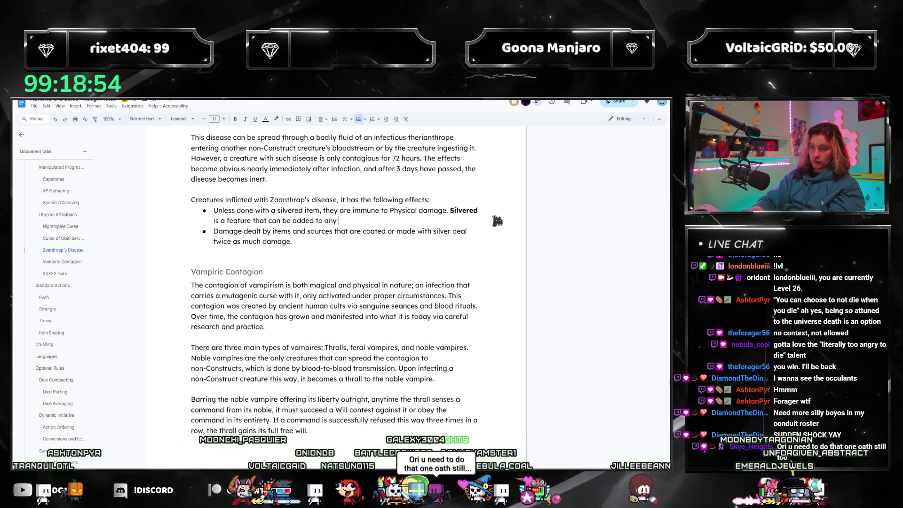
type("weapon")
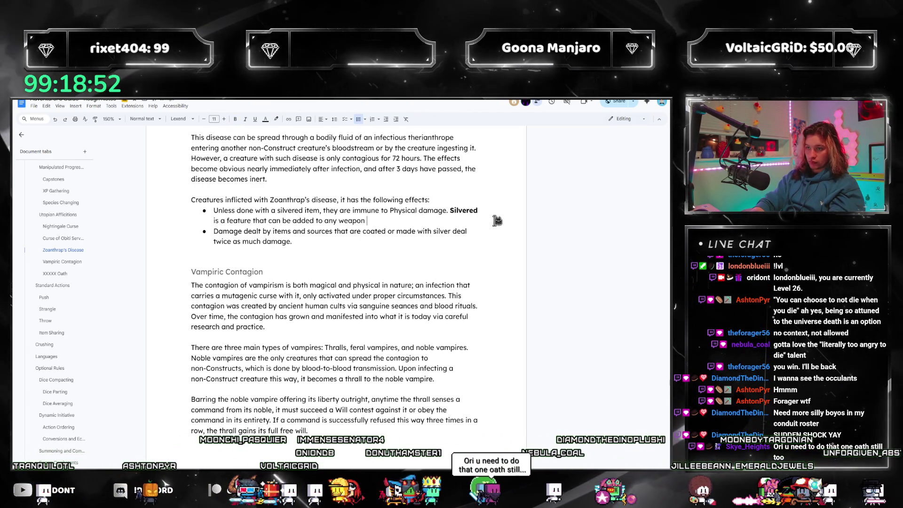
type(" or artifact, costin g")
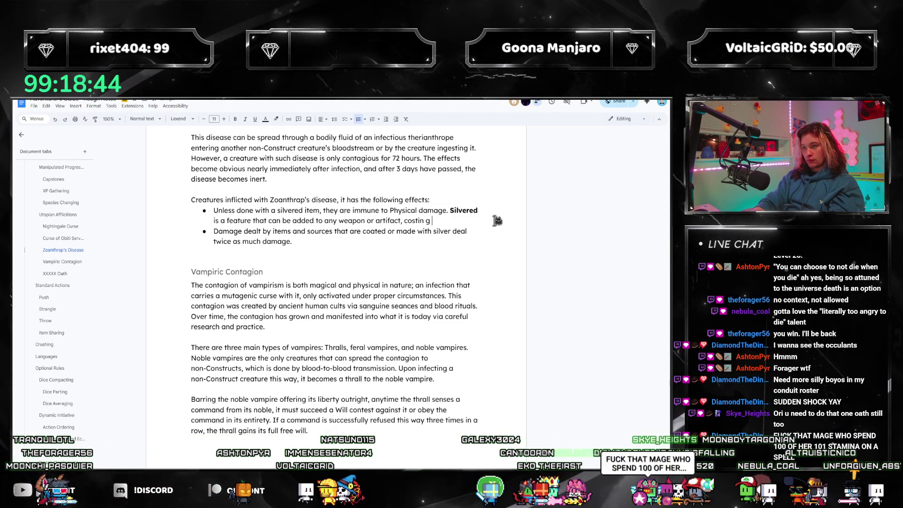
type("a total of")
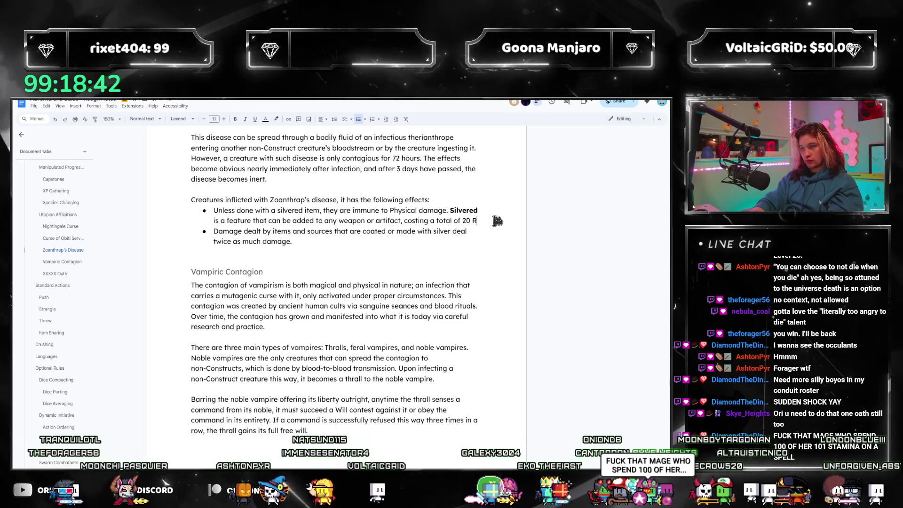
type(" 20 RP.")
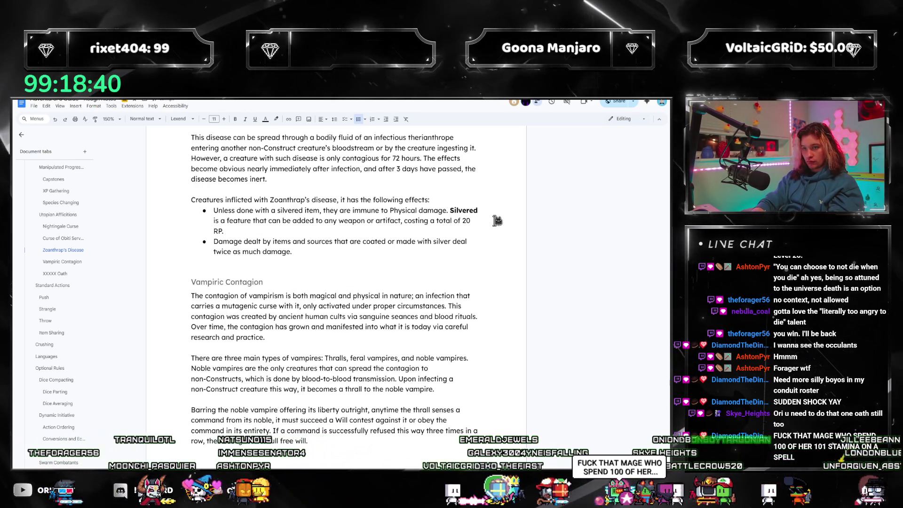
key("BackSpace")
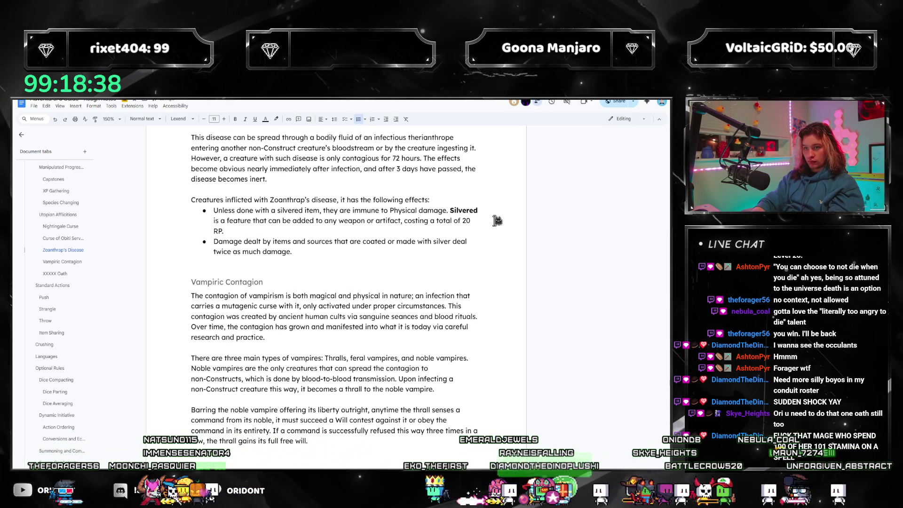
key("BackSpace")
key("BackSpace")
key("BackSpace")
type("Damage dealt by")
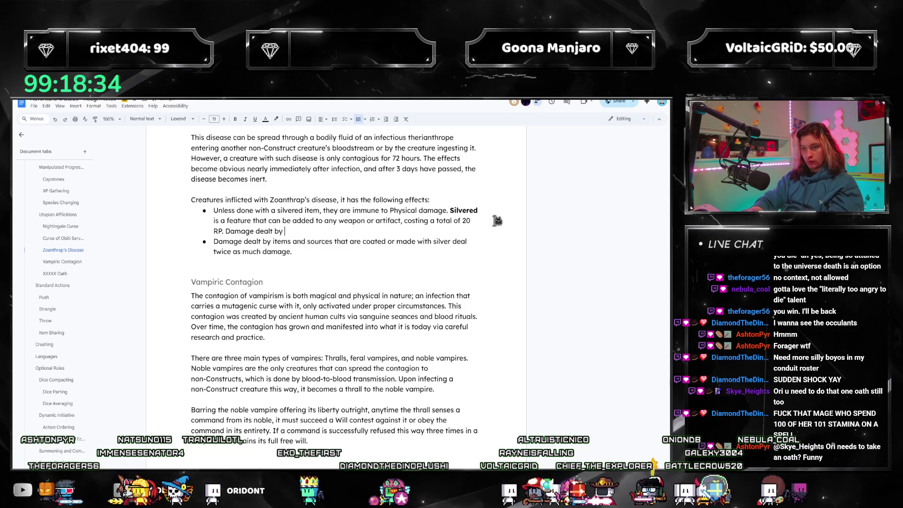
type("silveere")
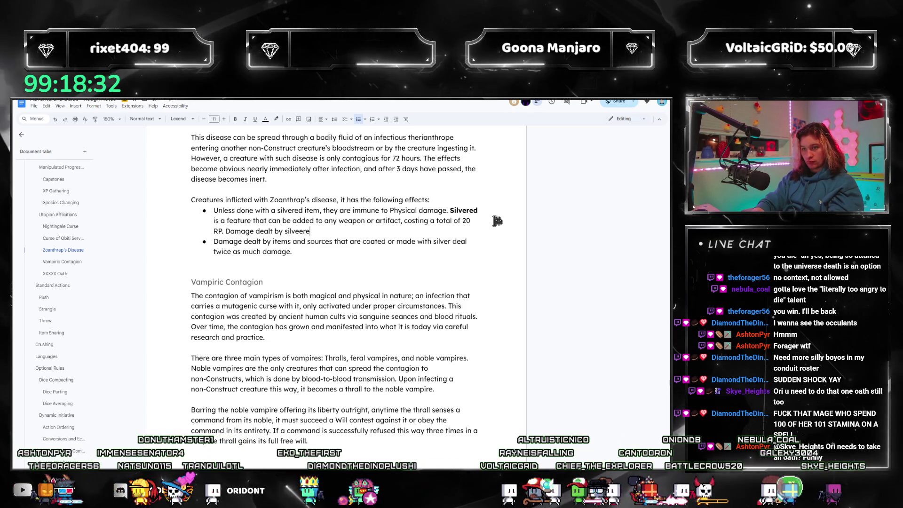
key("BackSpace")
key("BackSpace")
key("BackSpace")
type("red weapo")
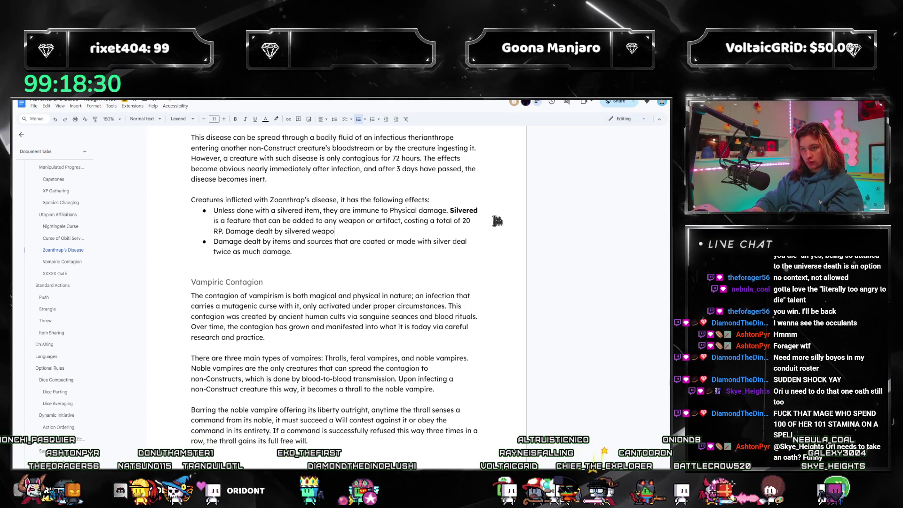
type("ns ignores defe")
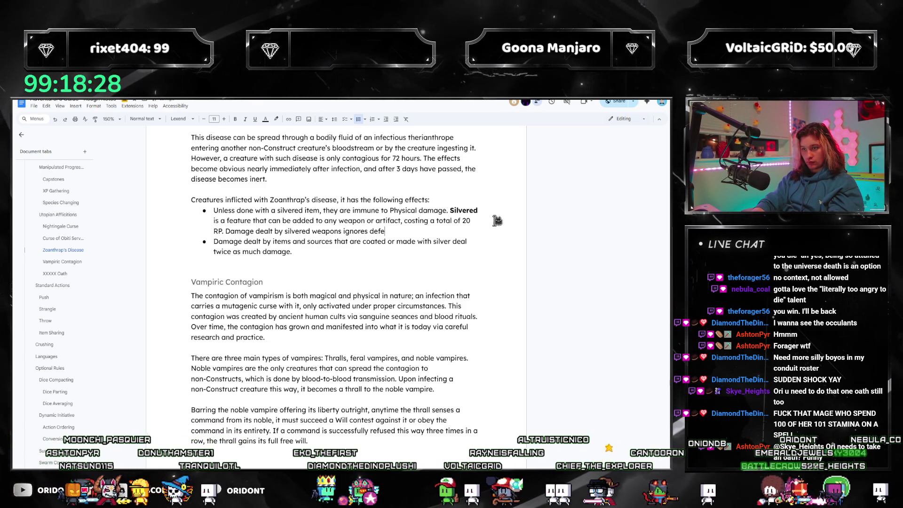
type("nses and SHP for creatures ")
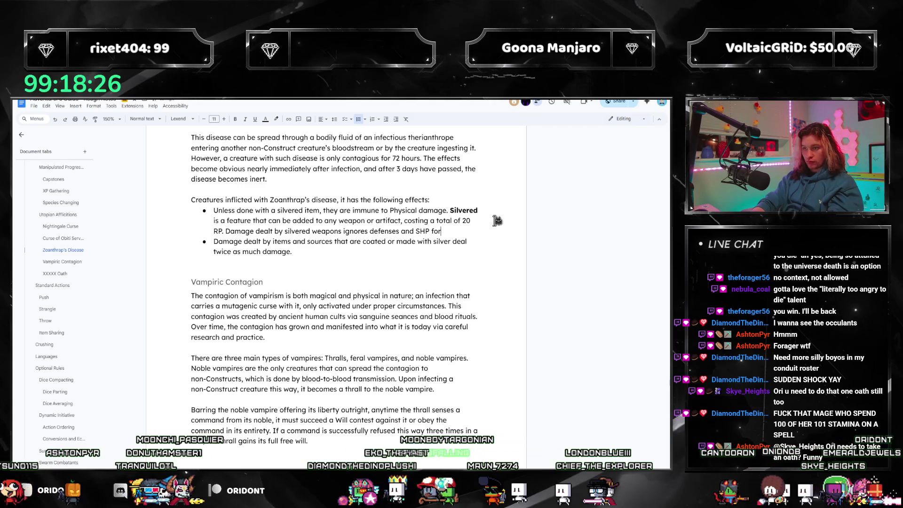
type("with t")
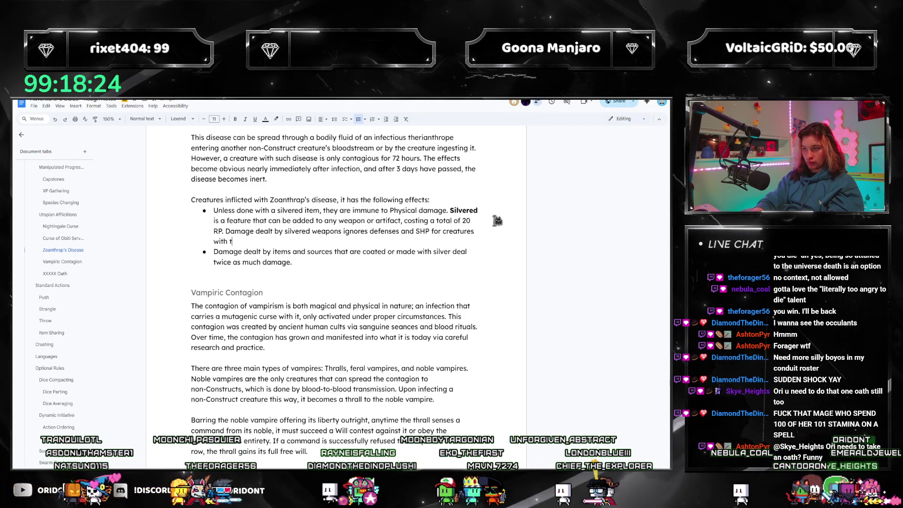
type("his curse.")
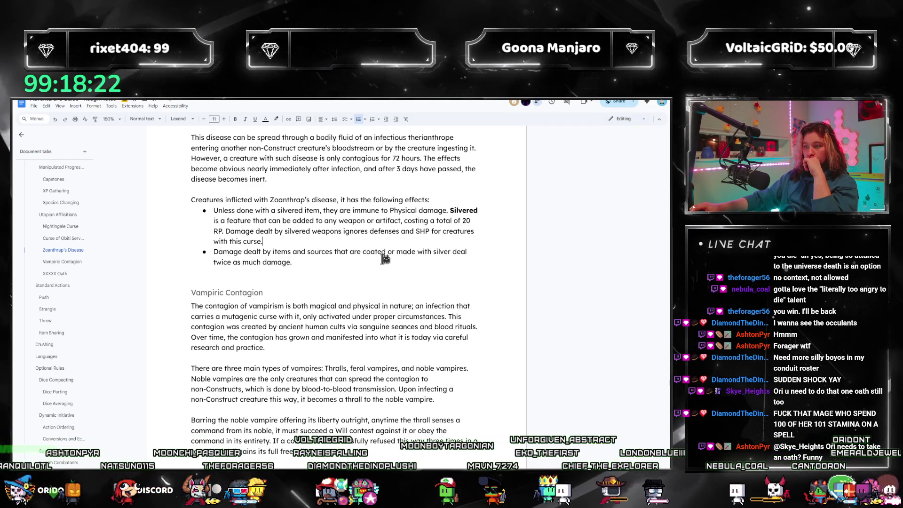
mouse_move(234, 232)
left_mouse_down()
mouse_move(264, 241)
mouse_move(229, 245)
left_mouse_up()
- Move the silvered-damage sentence into the second bullet, reading 'ignores defenses, immunities, and SHP'
key("BackSpace")
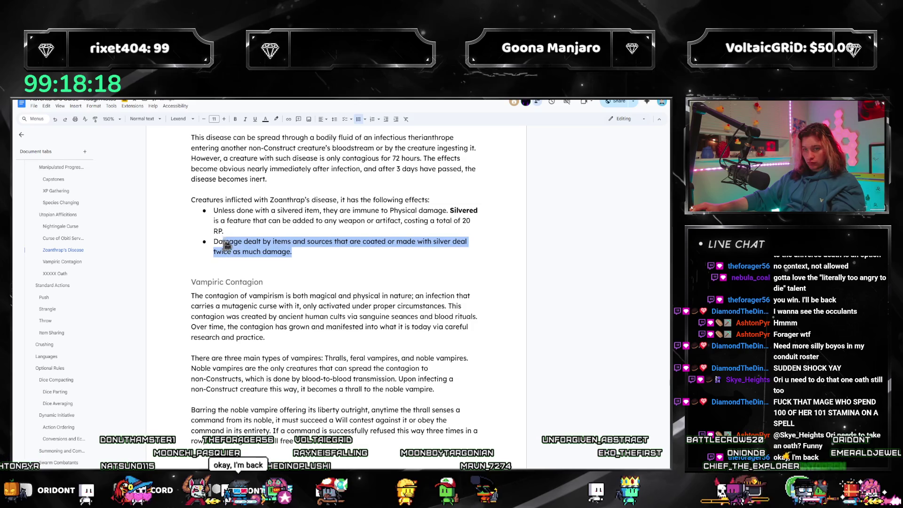
type("Damage dealt by silvered weapons ignores defenses and SHP for creatures with this curse.")
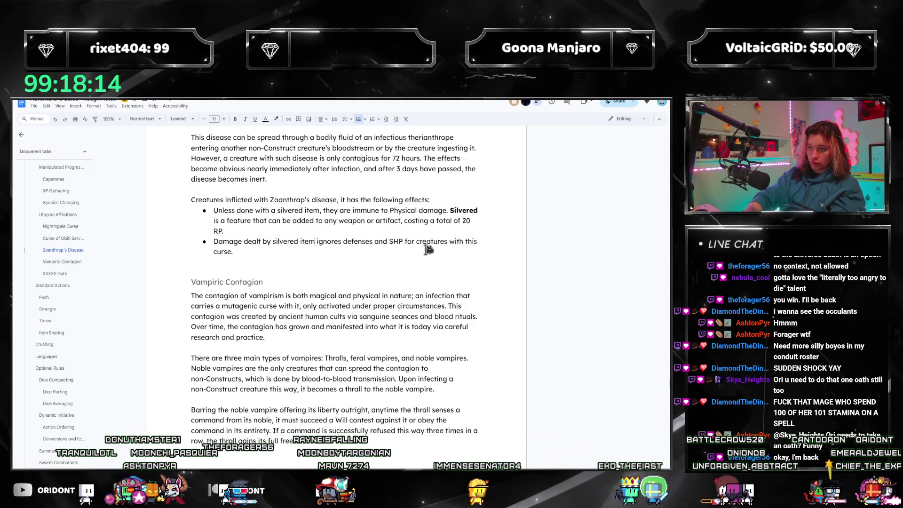
type("s")
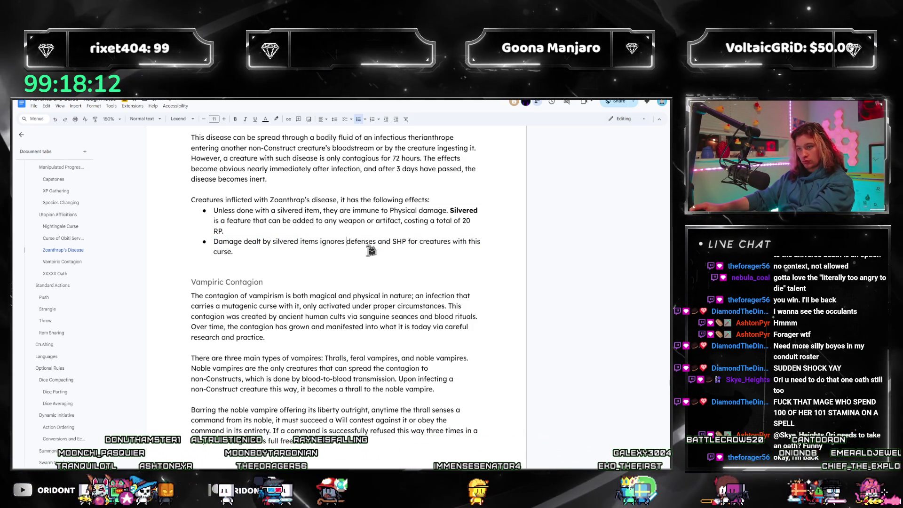
key("BackSpace")
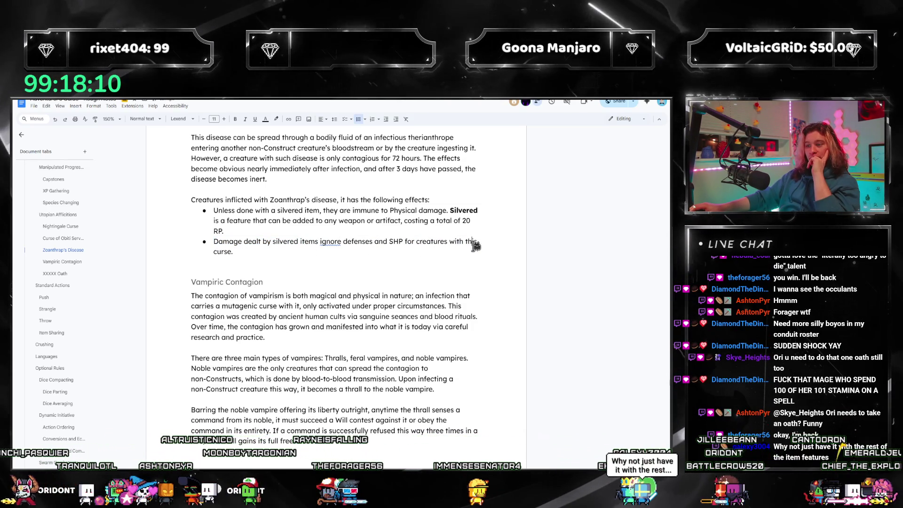
right_click(336, 243)
left_click(381, 258)
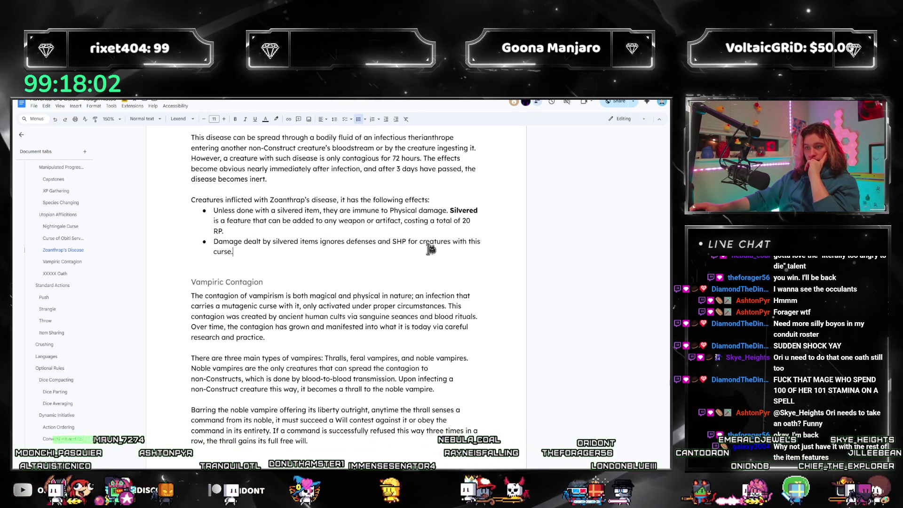
left_click(421, 229)
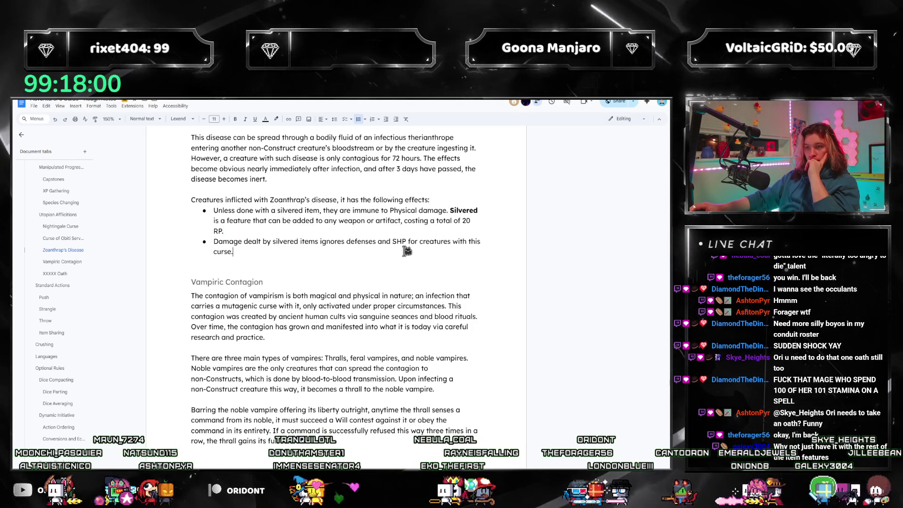
left_click(298, 253)
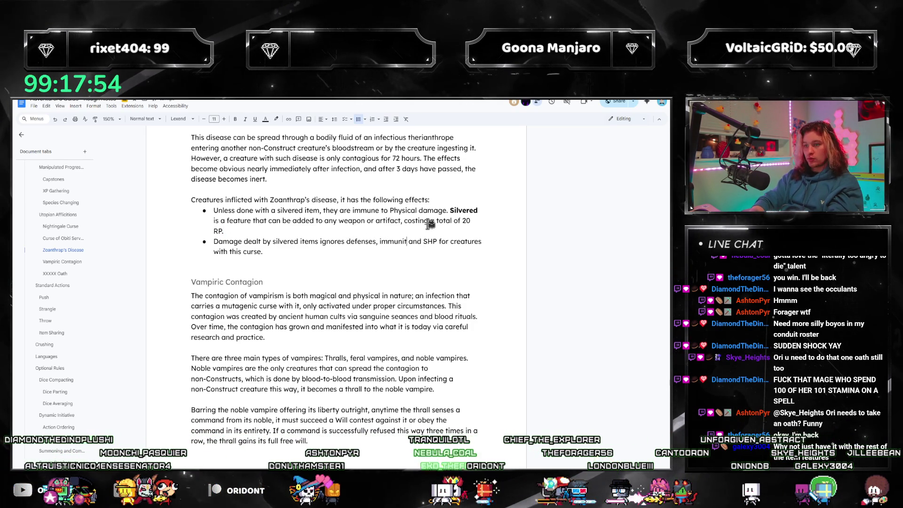
type(",")
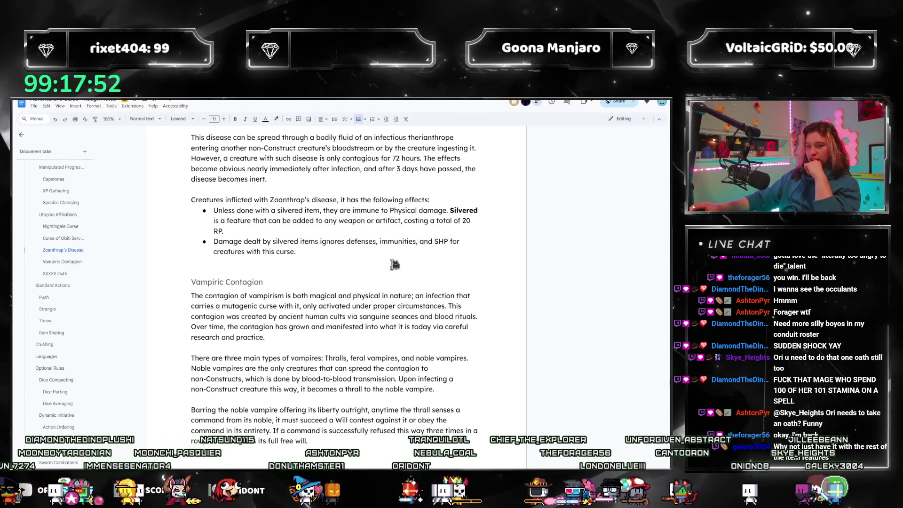
scroll(176, 276, "down", 2)
scroll(313, 264, "down", 5)
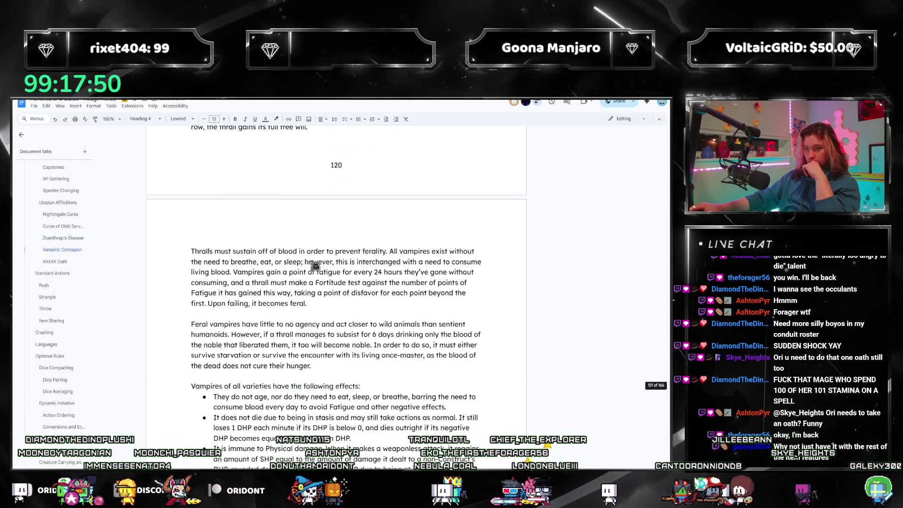
scroll(319, 266, "down", 3)
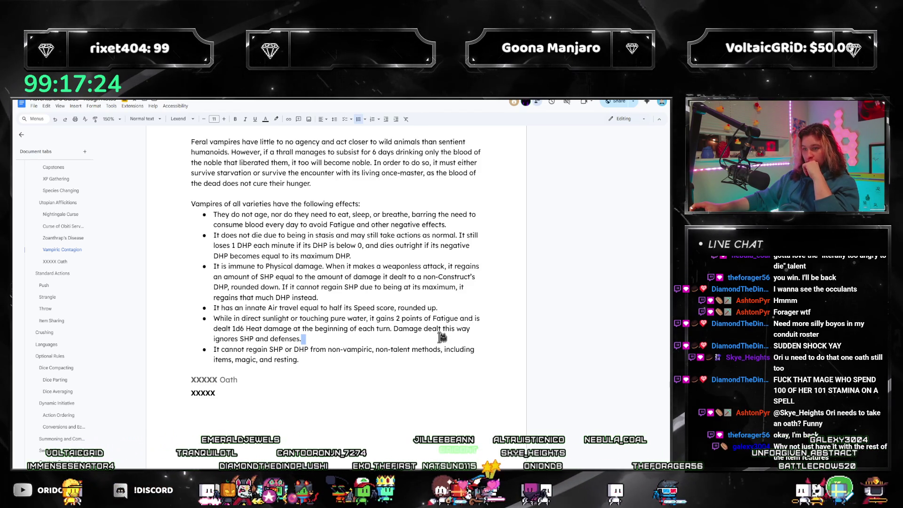
left_click(322, 361)
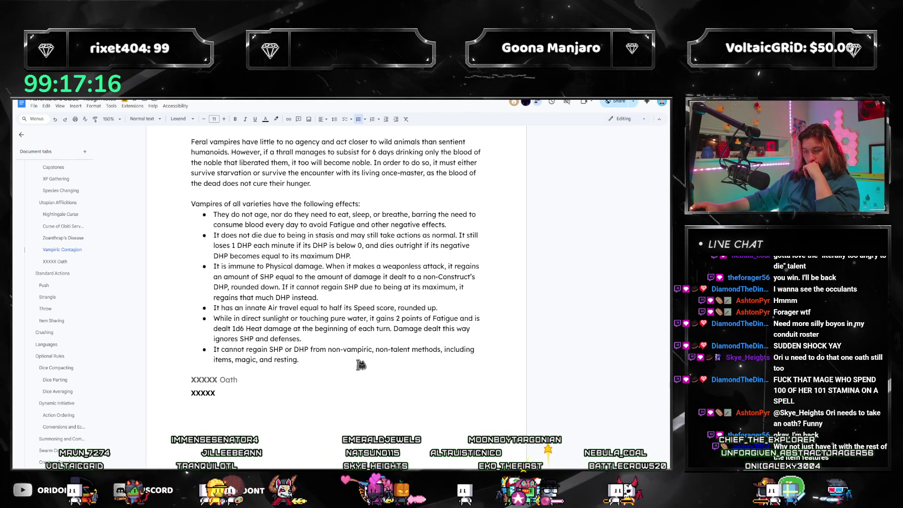
left_click(196, 351)
triple_click(323, 346)
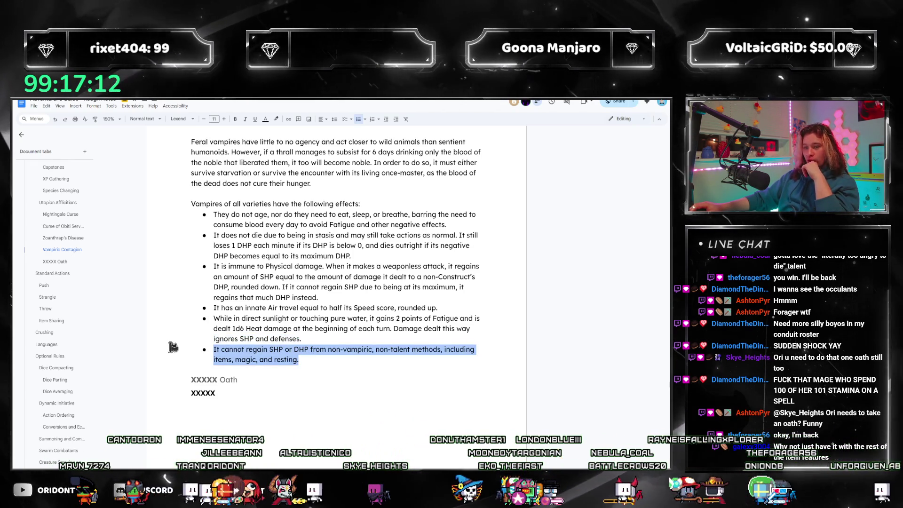
left_click(322, 347)
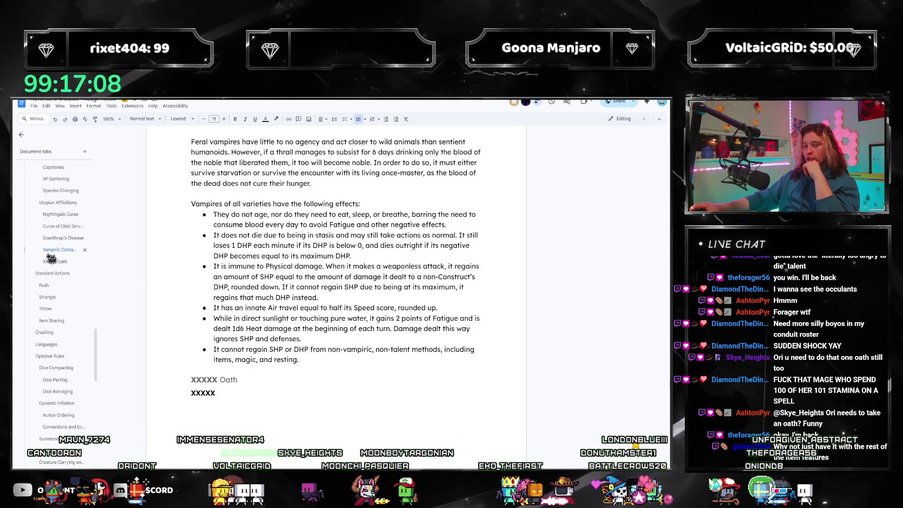
mouse_move(53, 285)
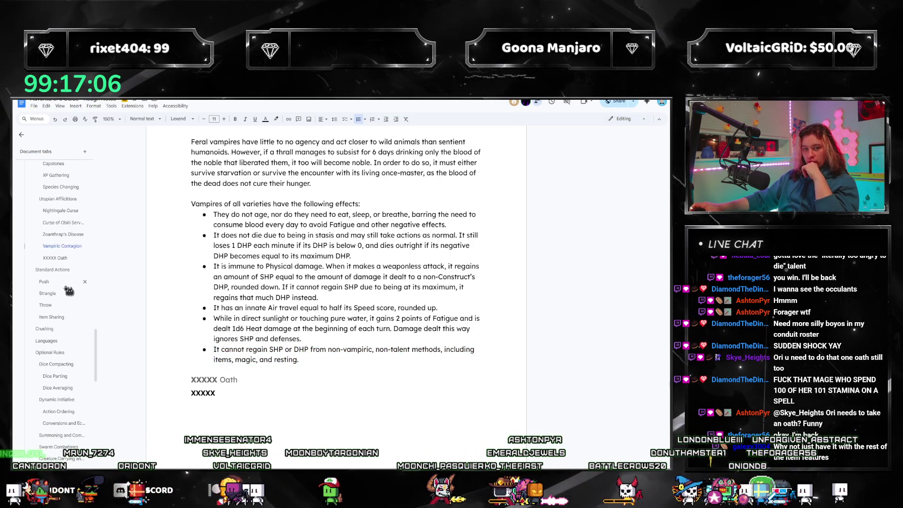
scroll(71, 321, "down", 5)
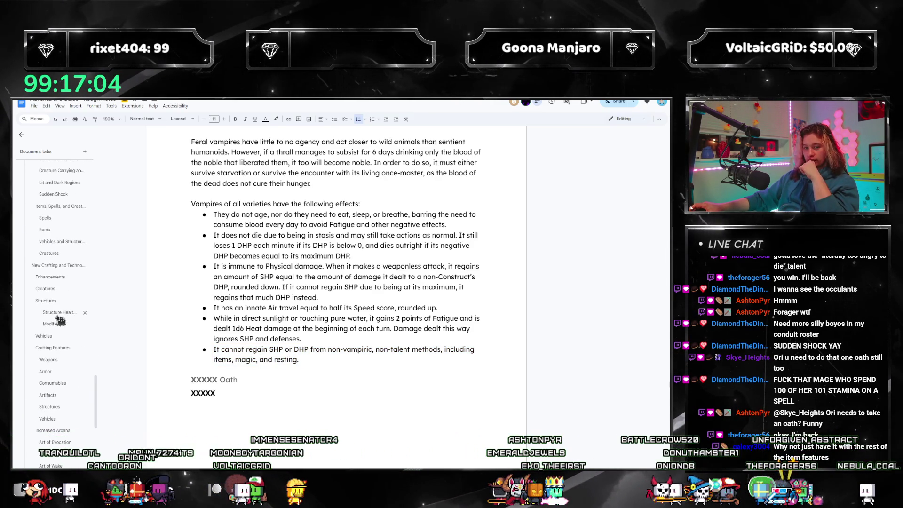
- Visit Structure Health, return to Sudden Shock and start a new line below its placeholder
left_click(60, 317)
scroll(300, 326, "down", 3)
scroll(300, 327, "down", 1)
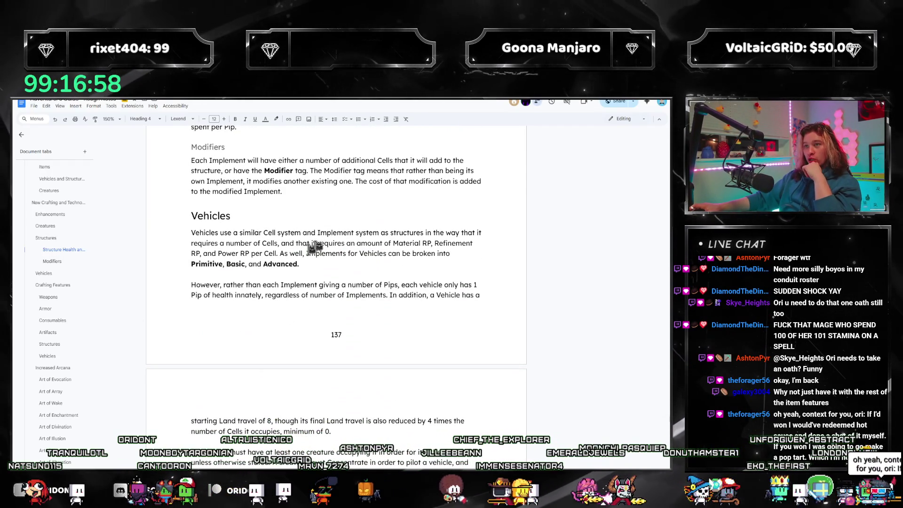
scroll(43, 277, "up", 5)
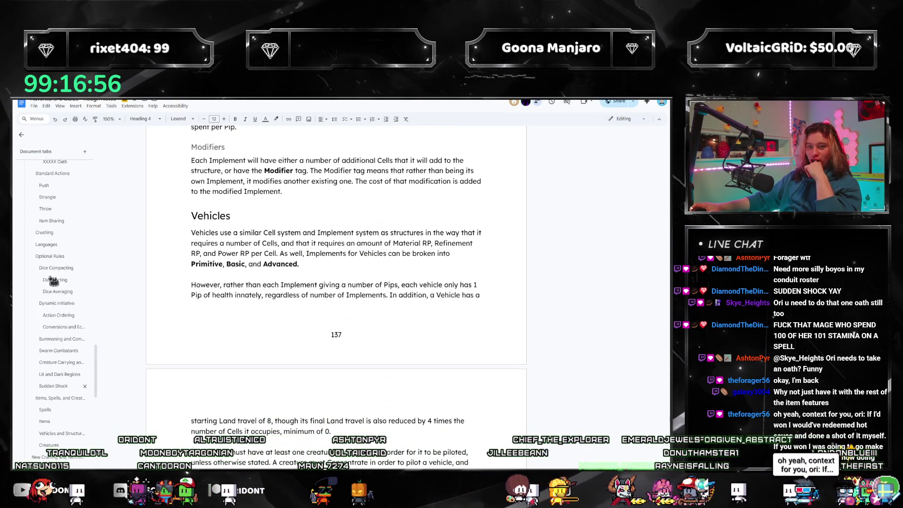
left_click(50, 386)
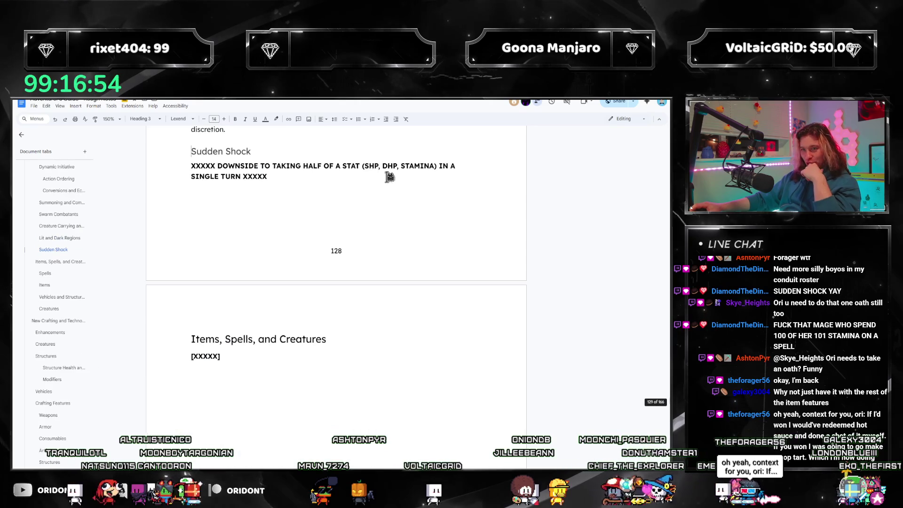
left_click(186, 167)
key("Return")
- Write bold SHP, DHP and Stamina Sudden Shock subheadings on separate lines
key("ctrl+b")
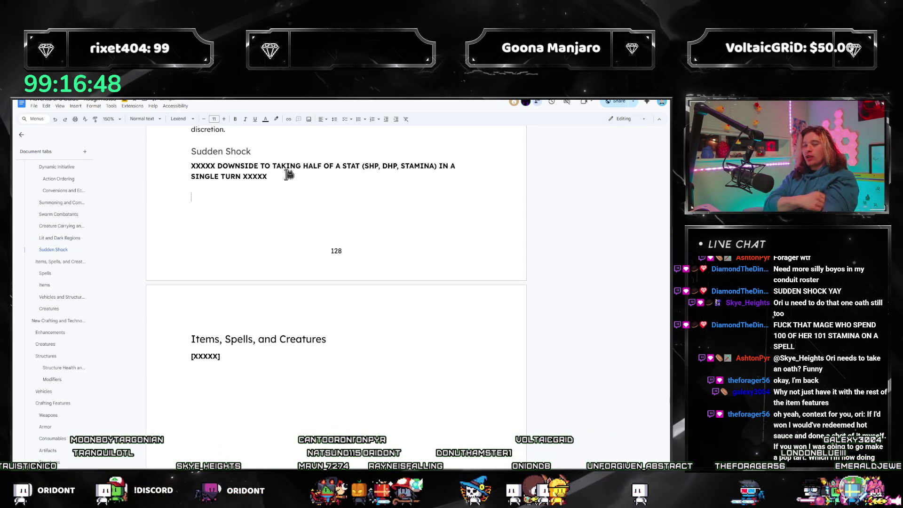
key("Return")
type("SHP Su")
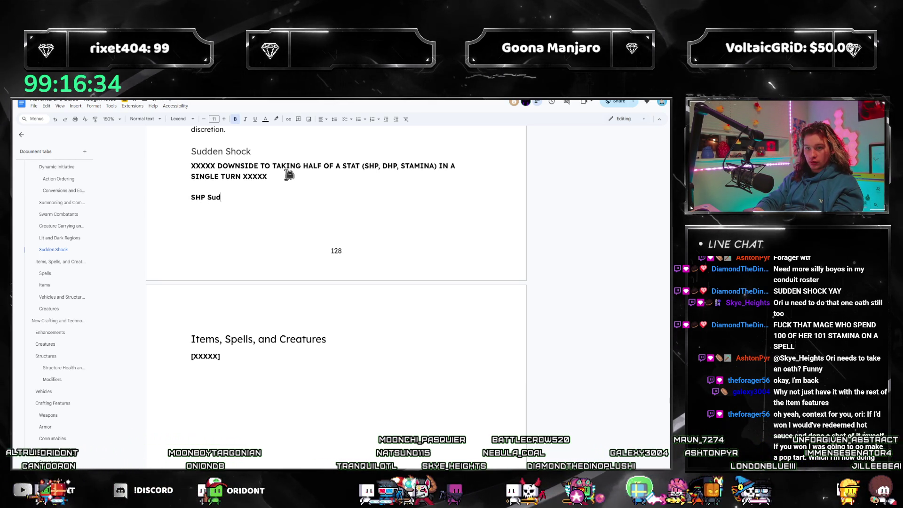
type("den Shock")
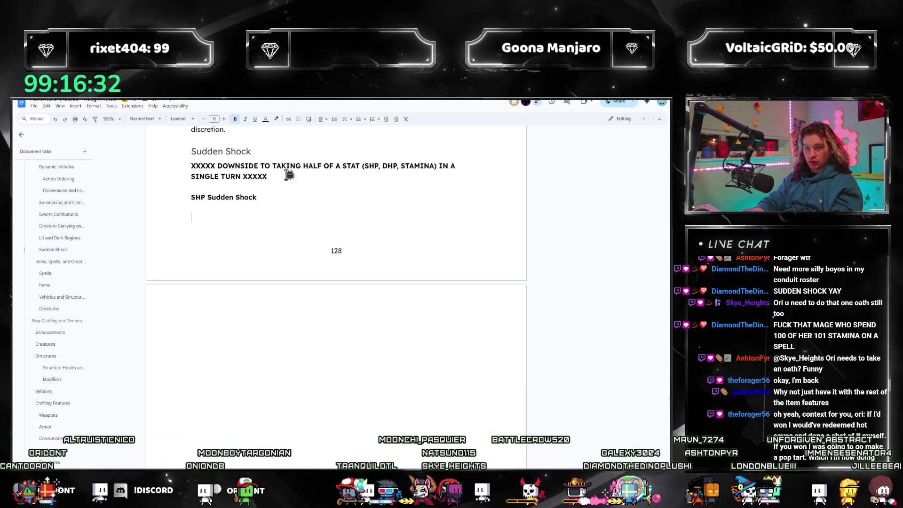
key("Return")
type("DHP Sudden ")
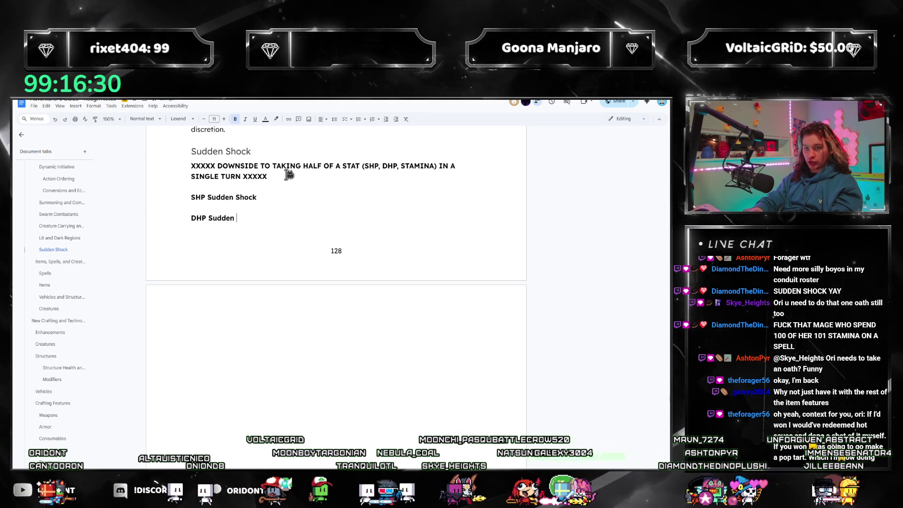
type("Shock")
key("Return")
type("Stamin")
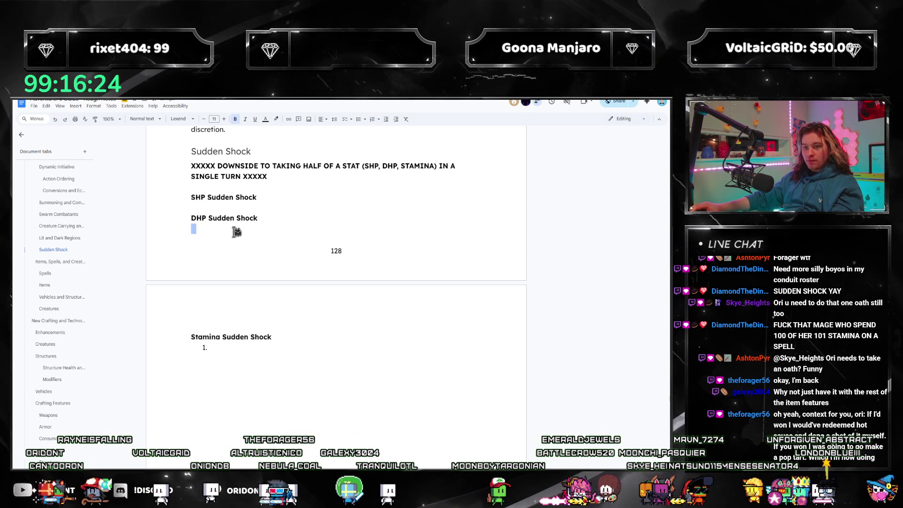
- Add empty numbered list items beneath the Sudden Shock subheadings
left_click(373, 120)
left_click(268, 199)
key("Return")
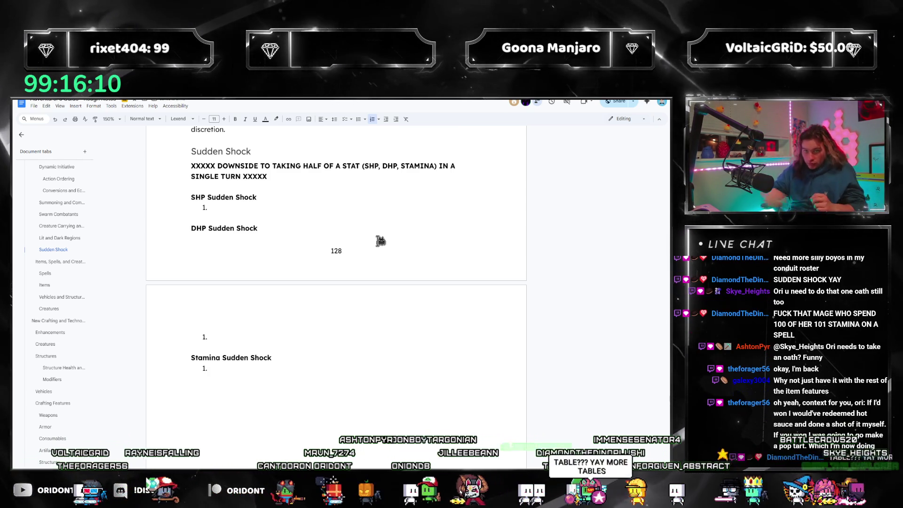
- Add a line above the placeholder and write the intro sentence about losing half of maximum SHP
left_click(195, 169)
key("Return")
type("Sudden Shock")
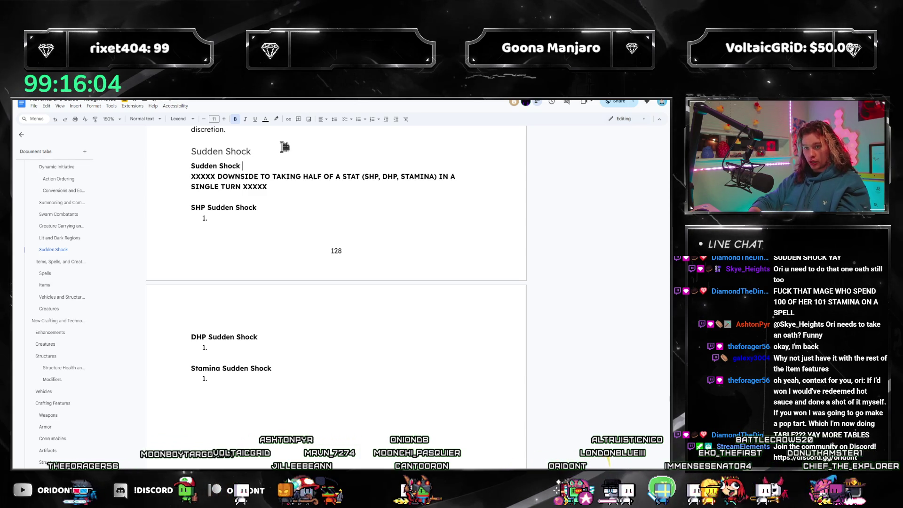
type("is a f")
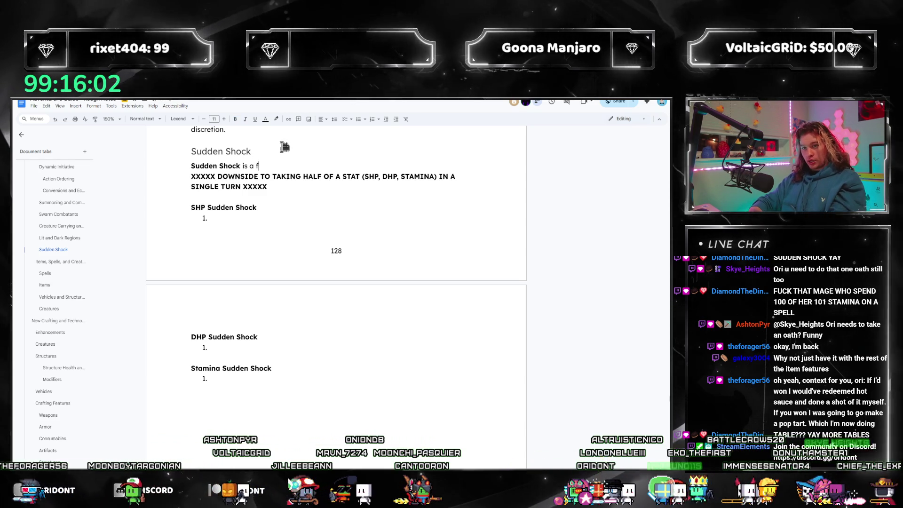
key("BackSpace")
key("BackSpace")
type("n optional feature of Utopia that")
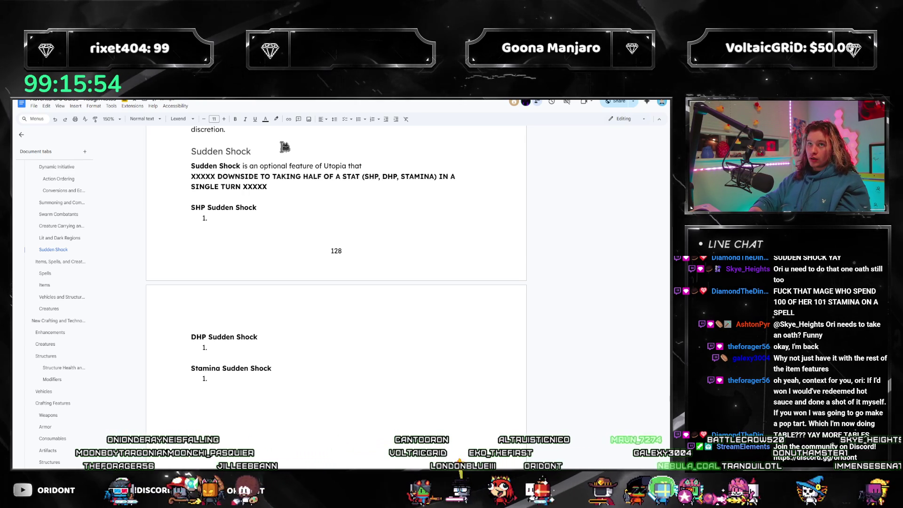
type(" gives more weight to ")
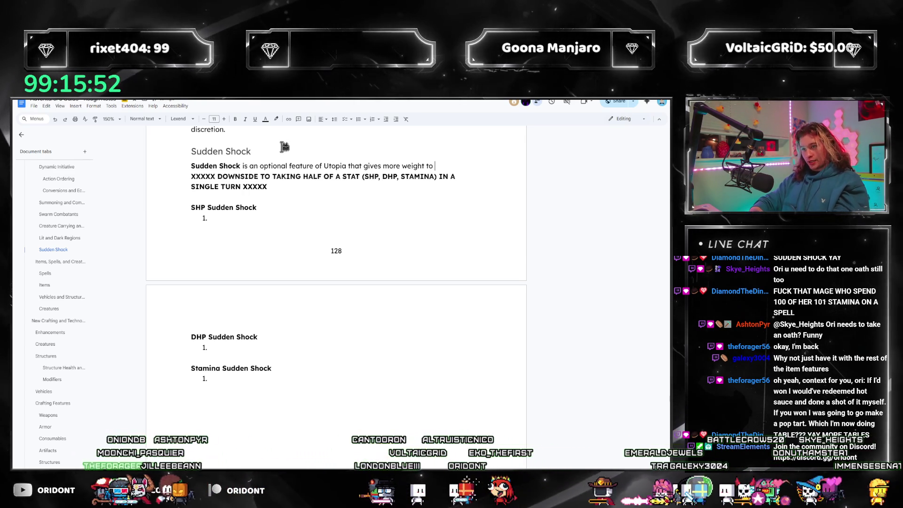
type("intensi")
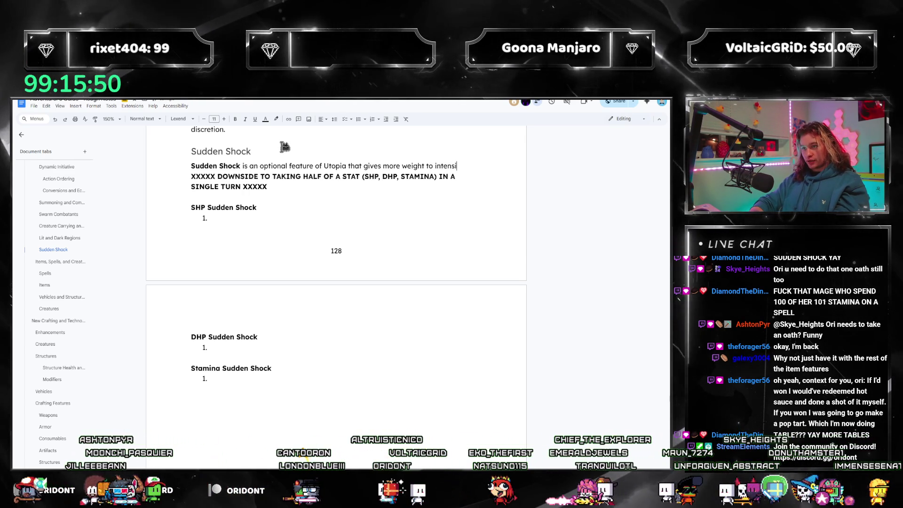
key("BackSpace")
type("e interactions, where high damage or")
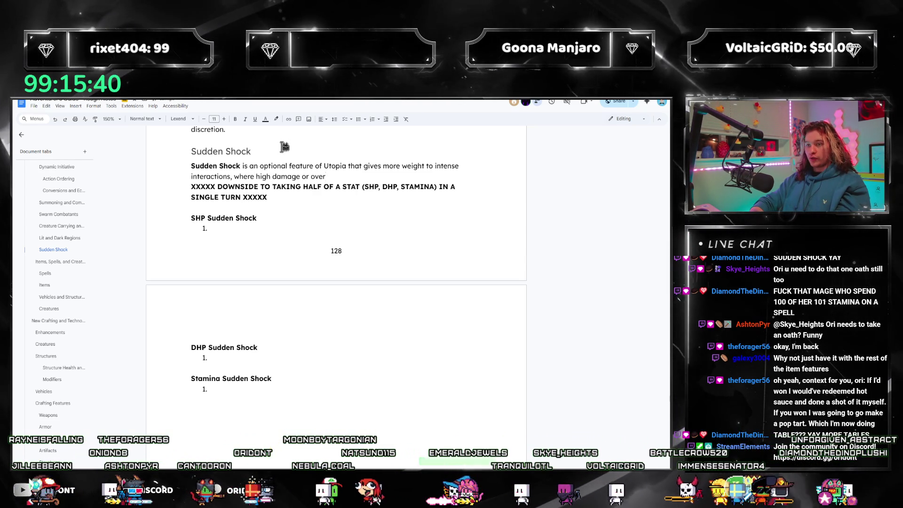
type("over")
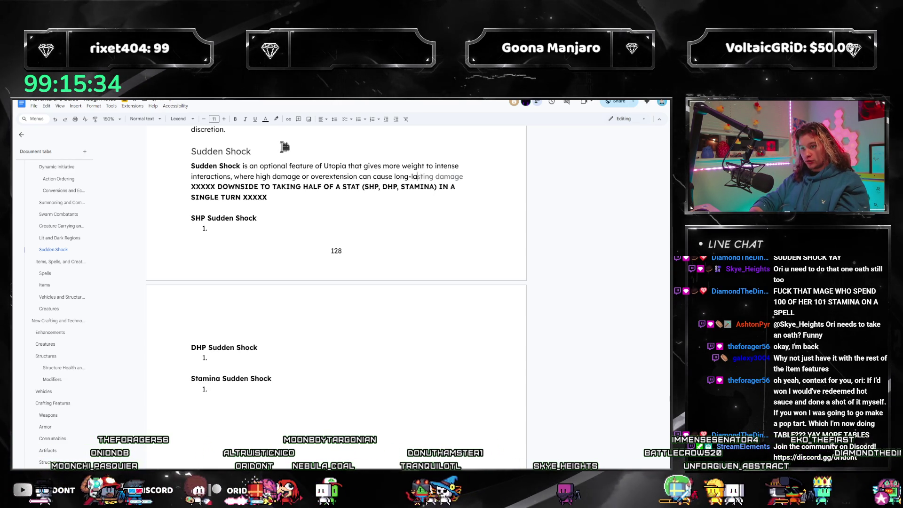
type("effects.")
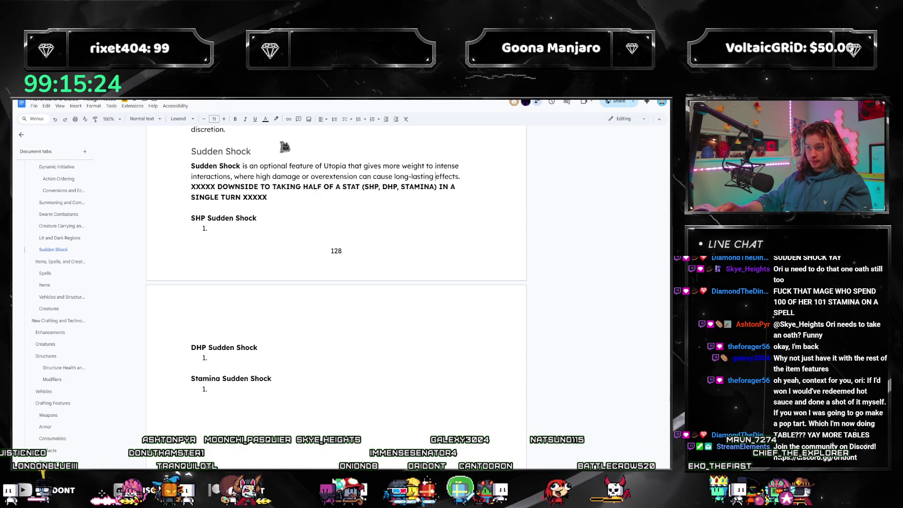
key("Return")
key("Return")
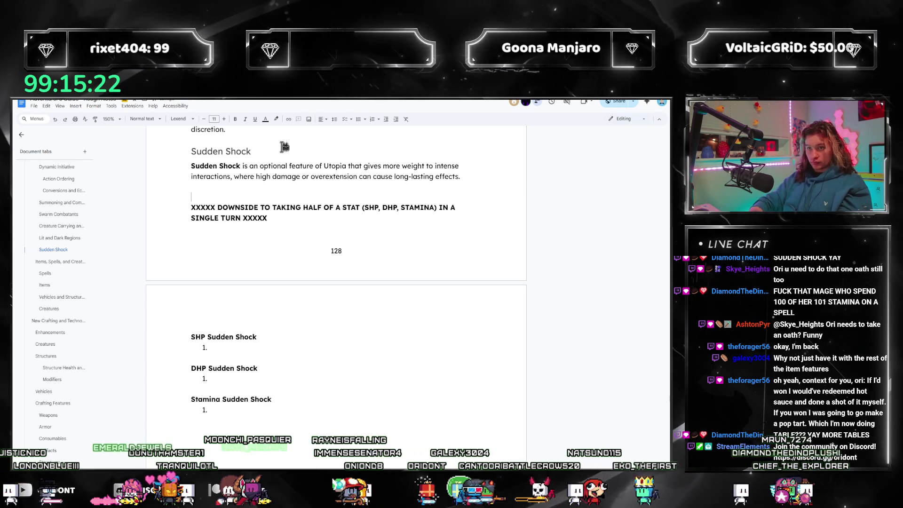
type("If a creature ")
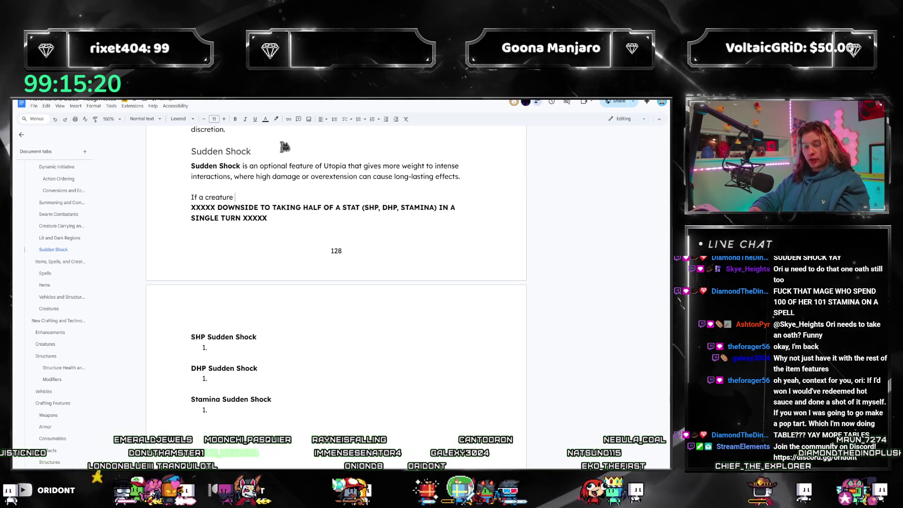
type("loses over half of their maximum SHP,")
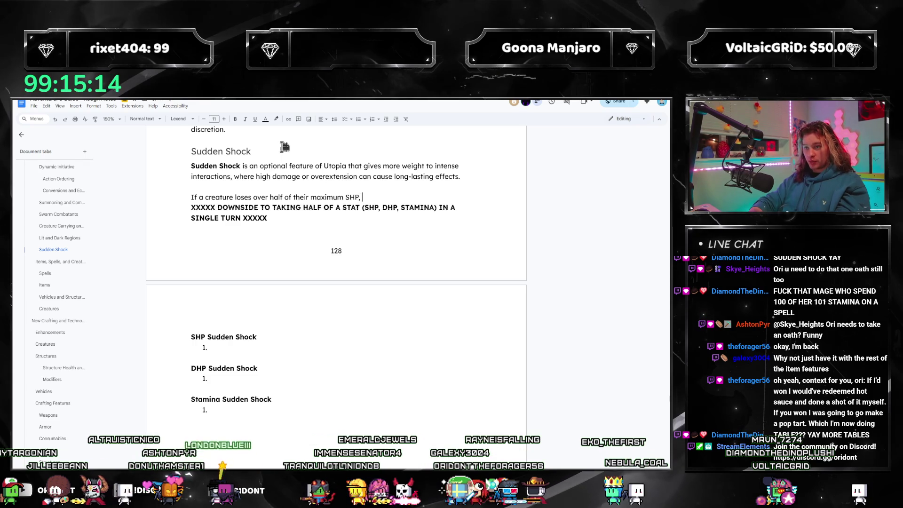
type(" maximum DHP,")
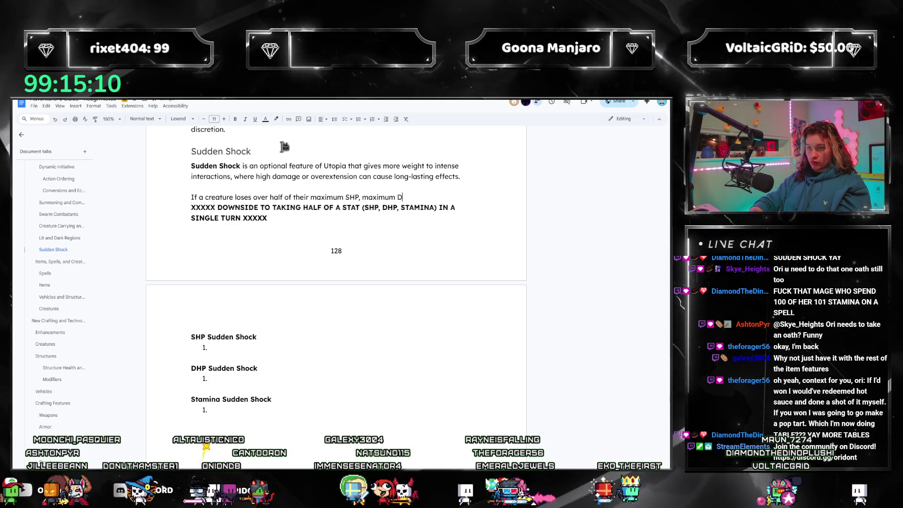
- Reword the intro, dropping 'half of their maximum SHP' and the 'may observe' phrasing
key("BackSpace")
key("BackSpace")
key("BackSpace")
type("P")
key("ctrl+shift+Left")
key("ctrl+shift+Left")
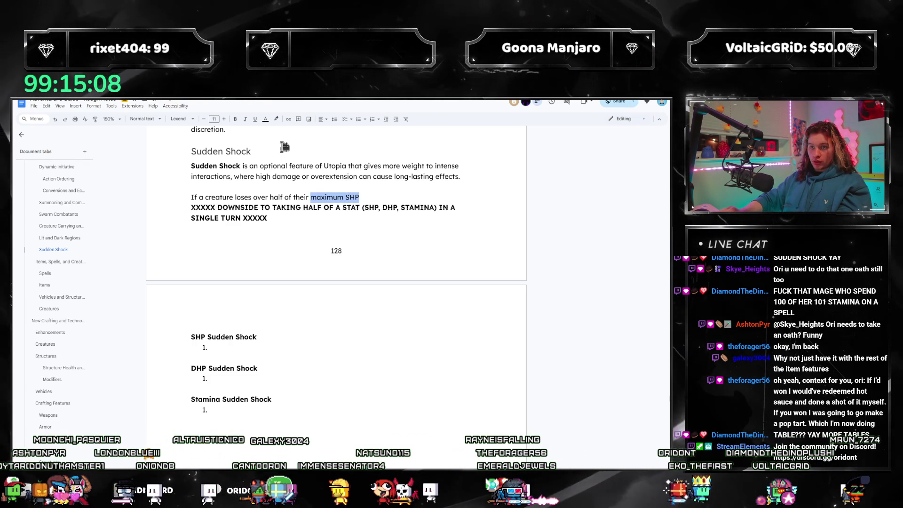
key("ctrl+shift+Left")
key("ctrl+shift+Left")
key("ctrl+shift+Left")
key("BackSpace")
key("BackSpace")
key("BackSpace")
type("an amount of SHP equal to ")
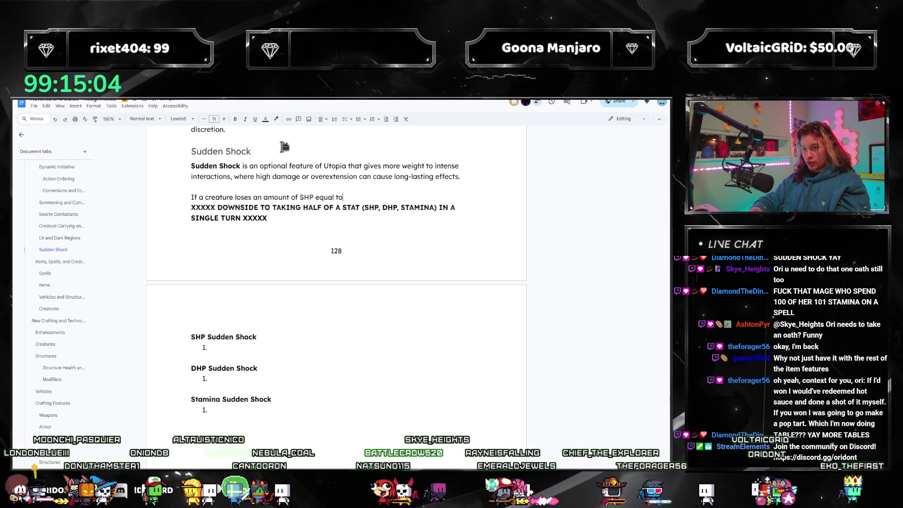
type("half their m")
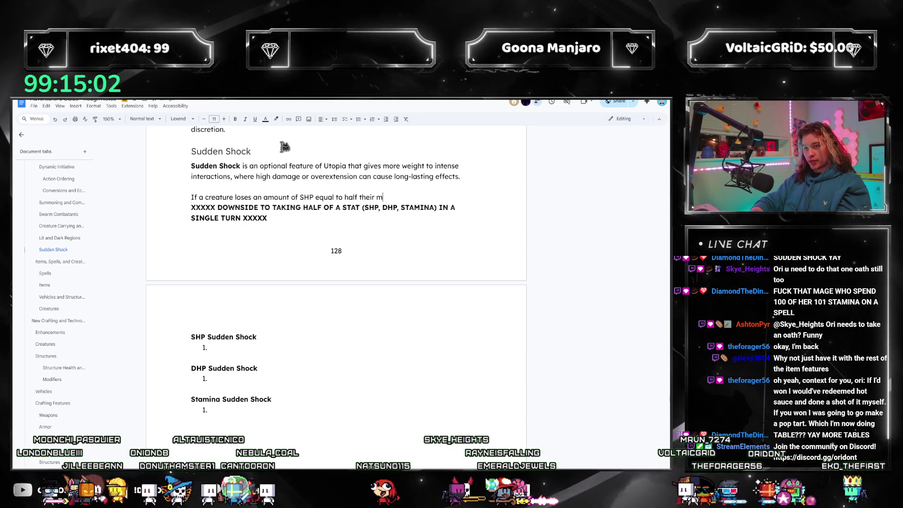
type("aximum")
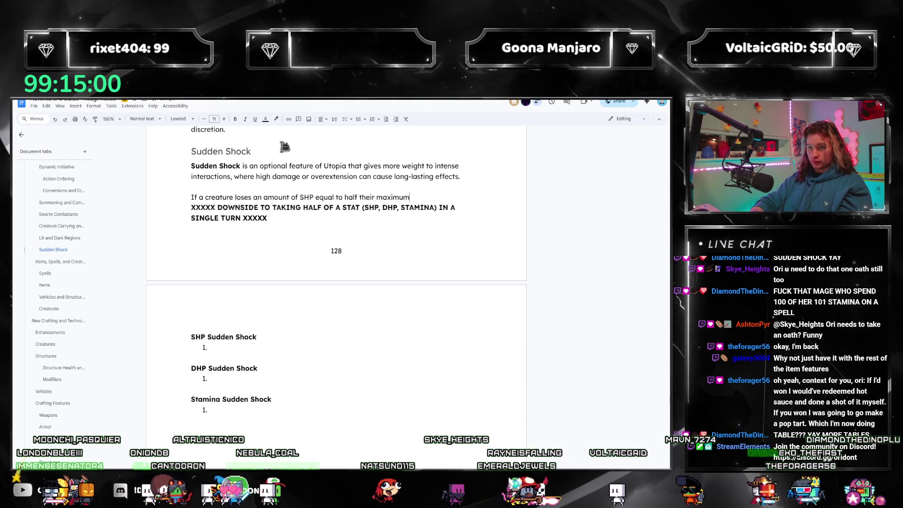
type(", rounded")
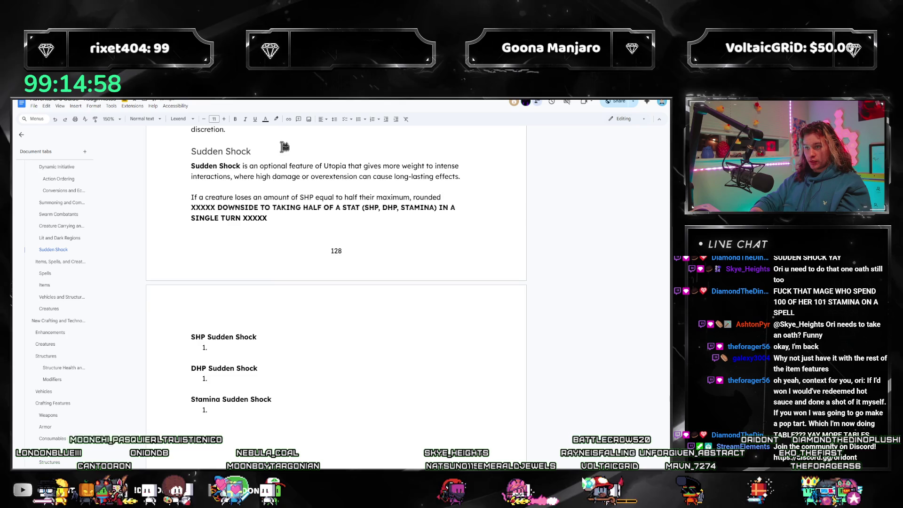
type(" up, or more, they may observe")
key("BackSpace")
key("BackSpace")
key("BackSpace")
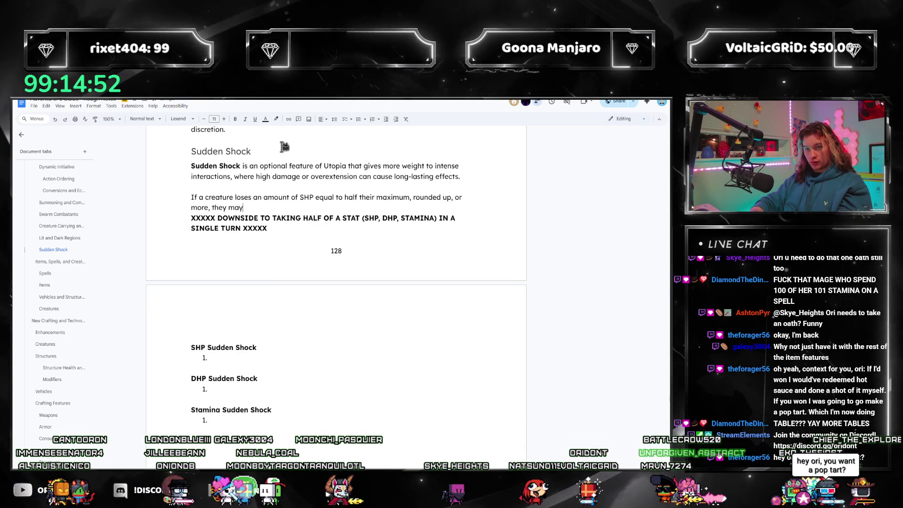
key("BackSpace")
key("BackSpace")
key("BackSpace")
type("suffer an effect")
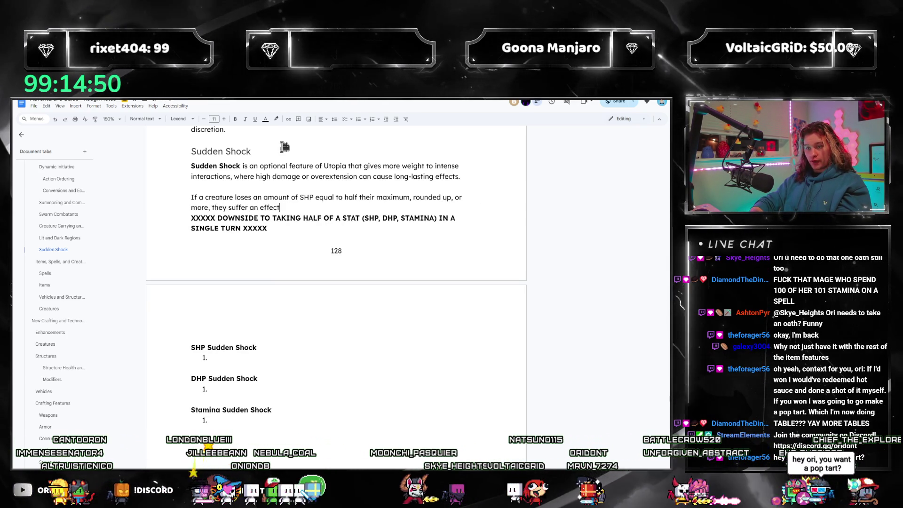
type(" from the ")
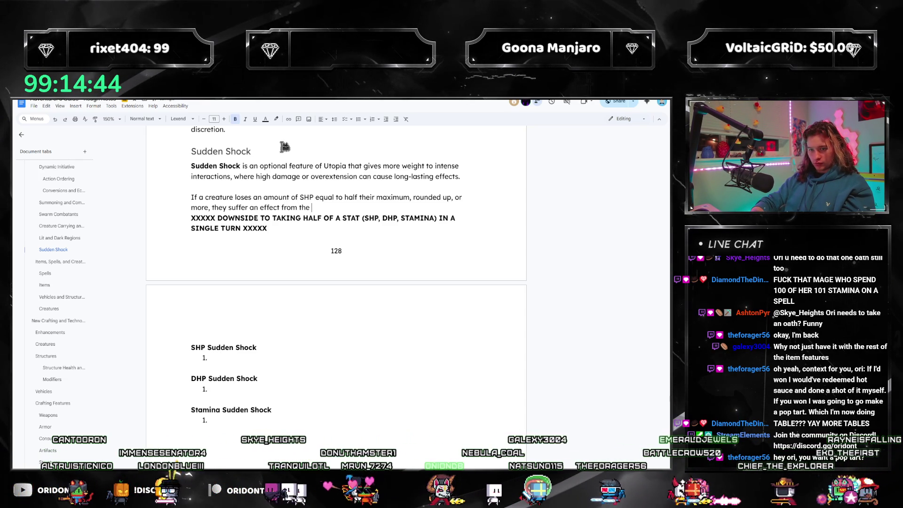
type("SHP SU")
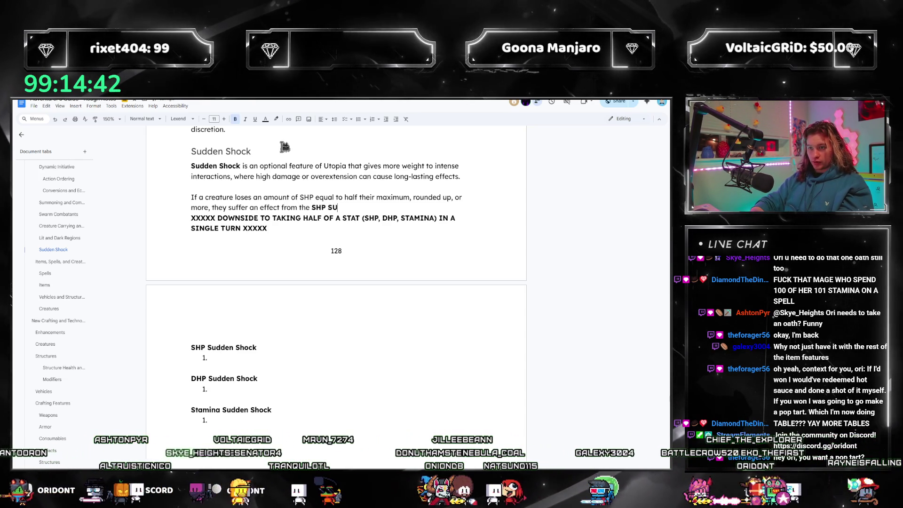
type("dden Shock t")
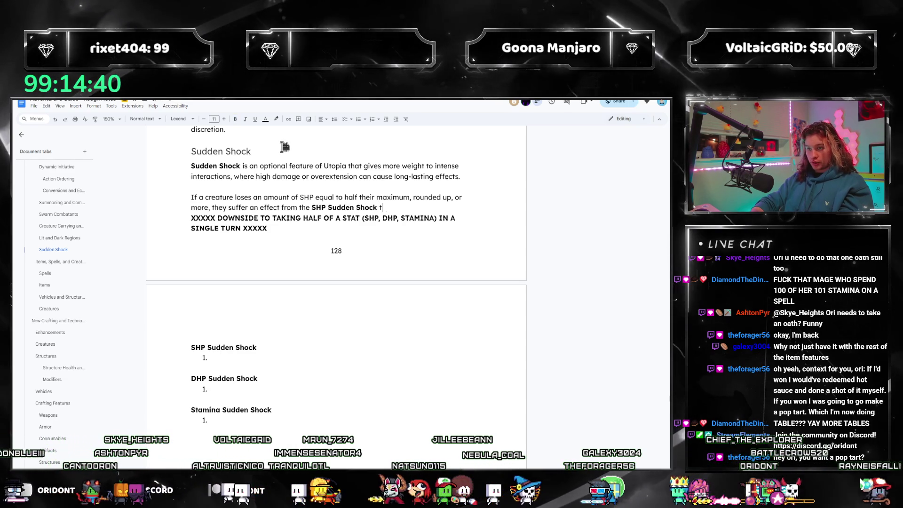
- Replace 'table' with 'options', extend the rule to DHP and Stamina, and unbold SHP Sudden Shock
key("ctrl+b")
type("table.")
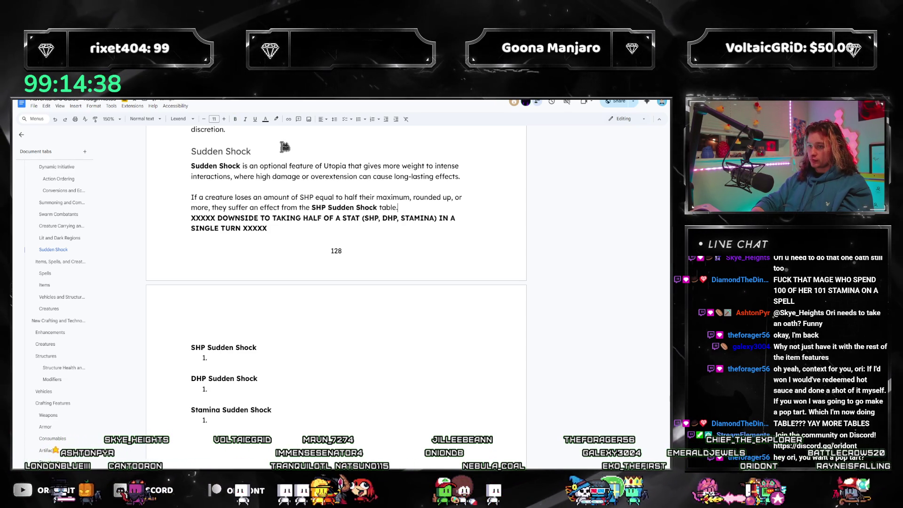
key("ctrl+shift+Left")
type("options")
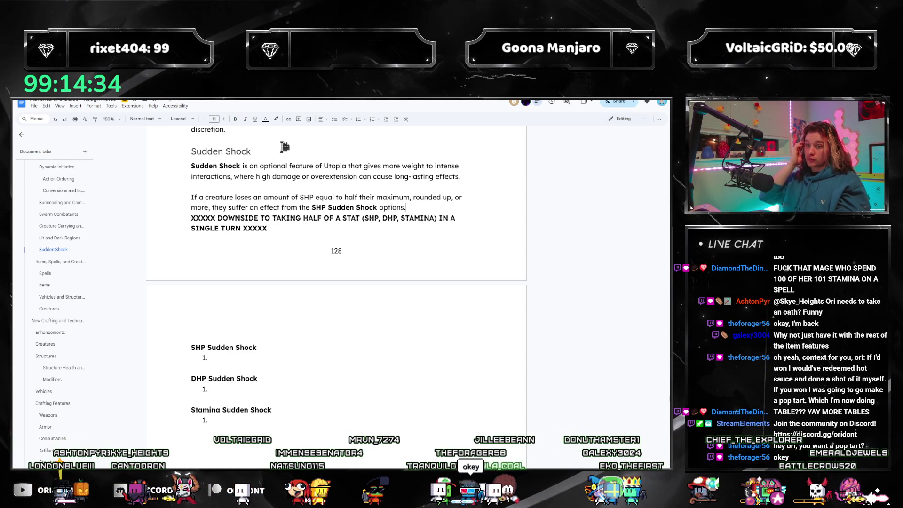
type("The sa")
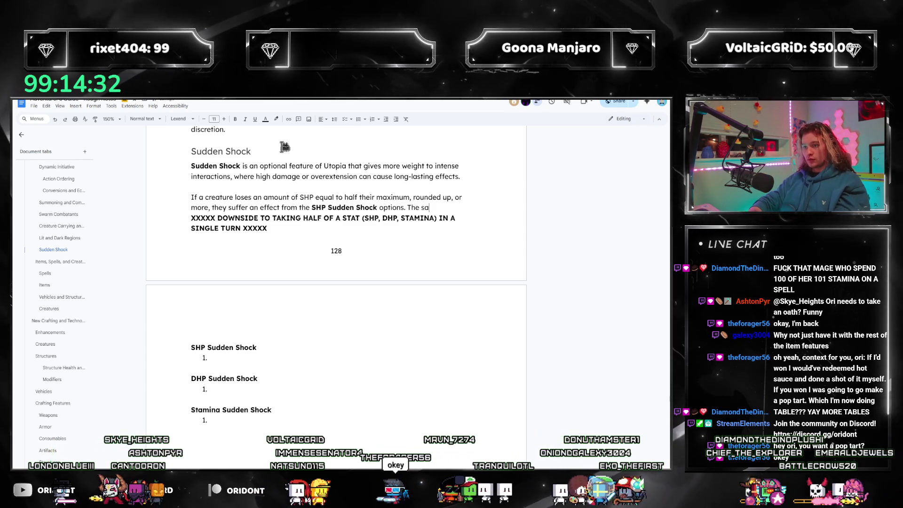
type("me is true for DH")
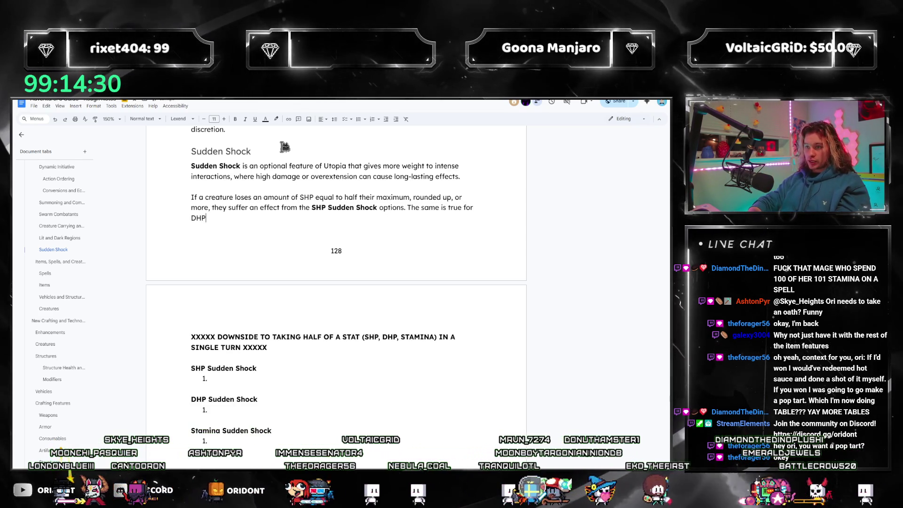
type("P and the DHP Sudden Shock o")
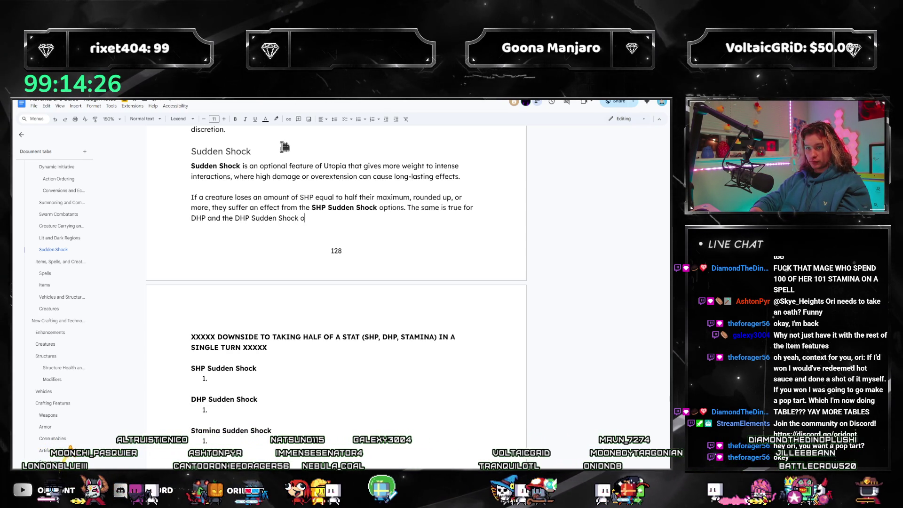
type("ptions, and ")
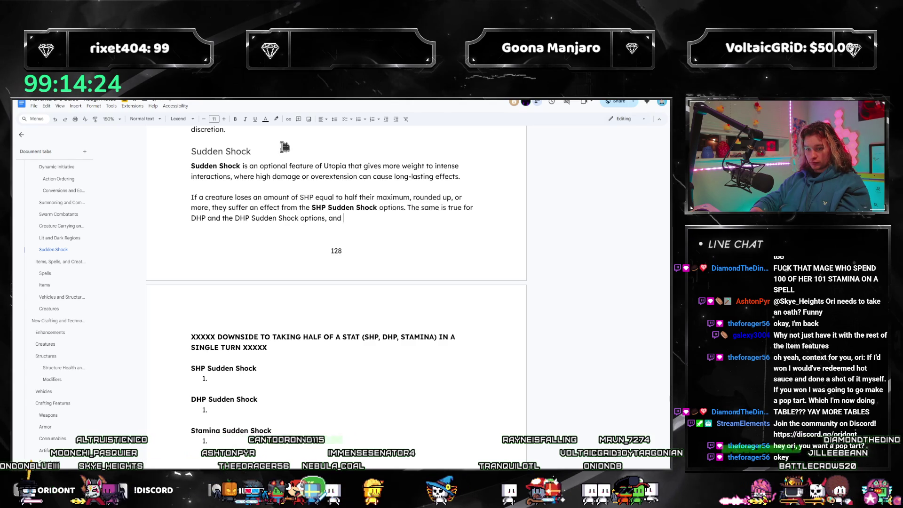
type("stamina.")
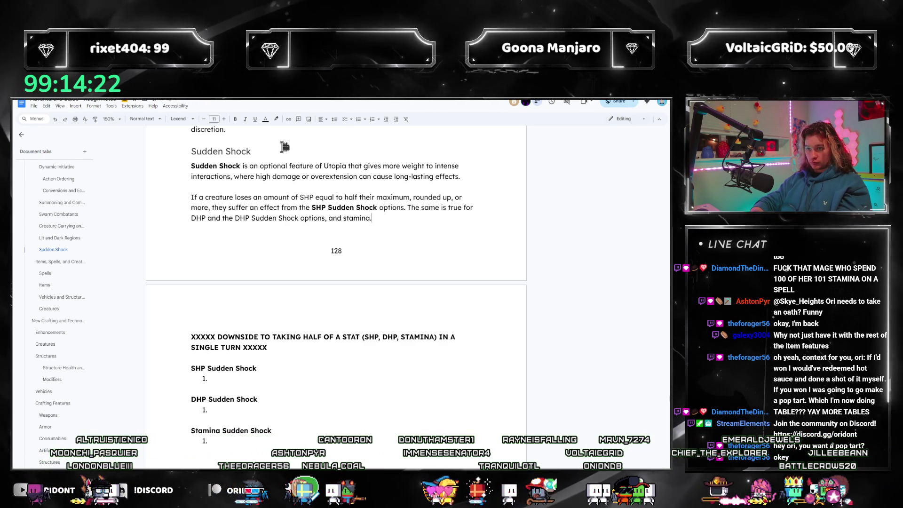
key("ctrl+Left")
key("ctrl+Left")
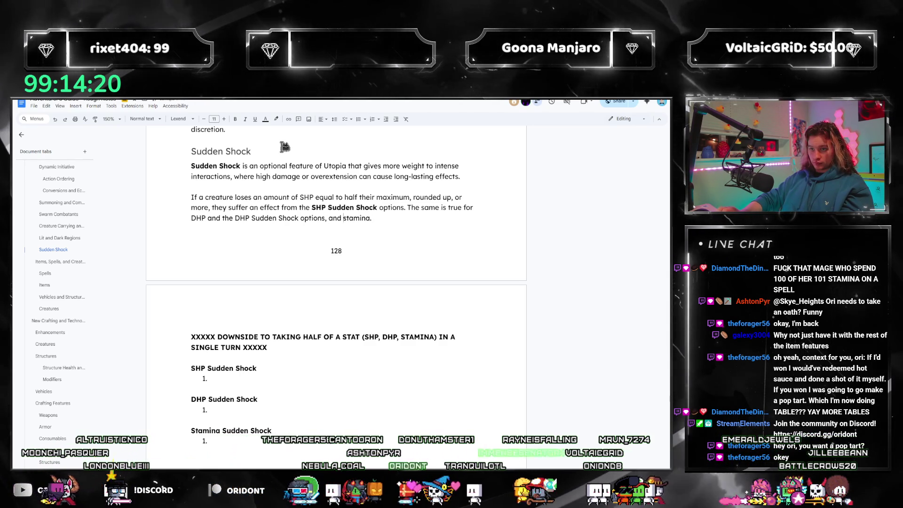
key("BackSpace")
key("BackSpace")
key("BackSpace")
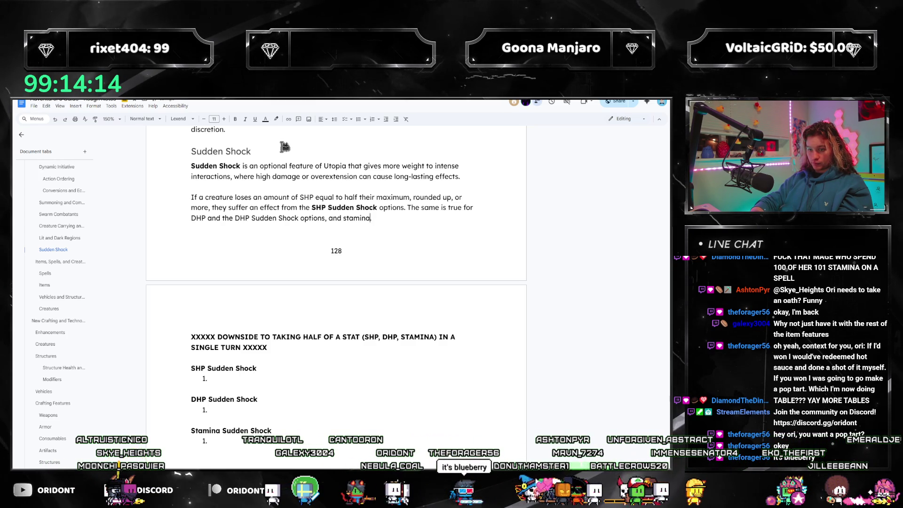
type(" and the Sta")
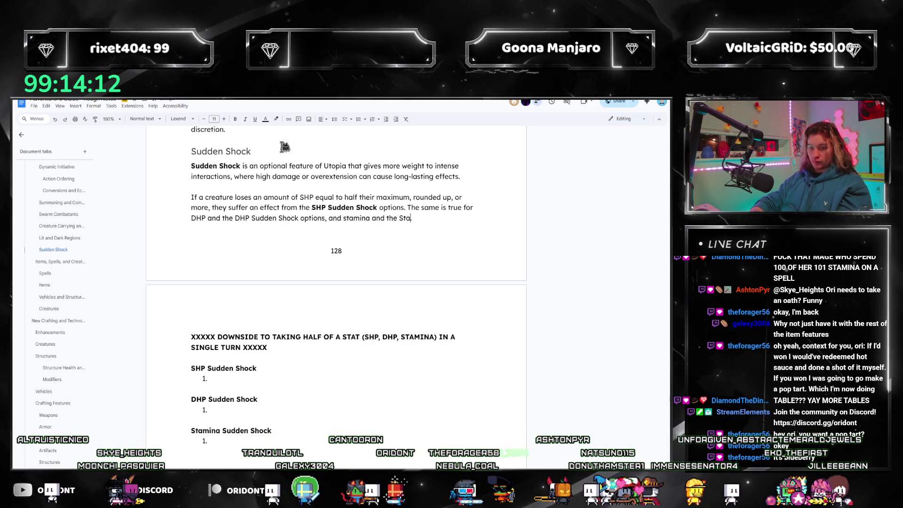
type("mina Sudden Shock.")
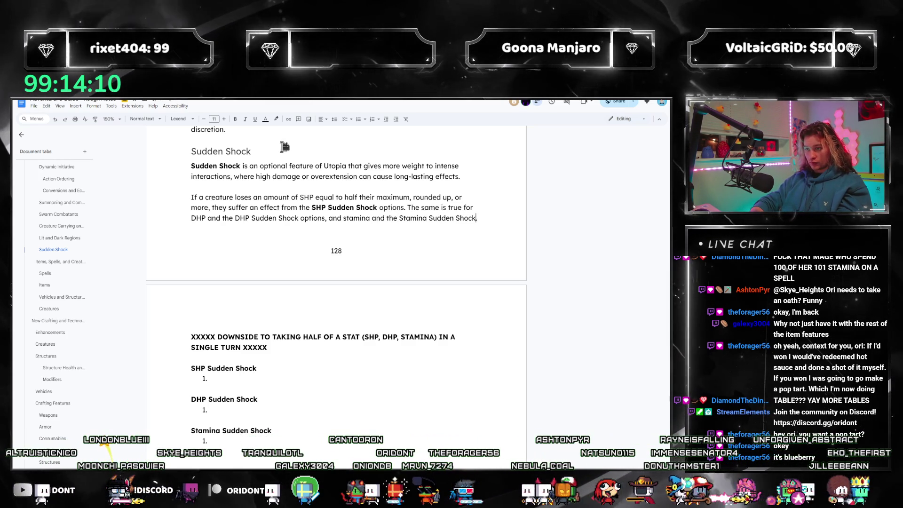
key("ctrl+Left")
key("ctrl+Left")
key("ctrl+Left")
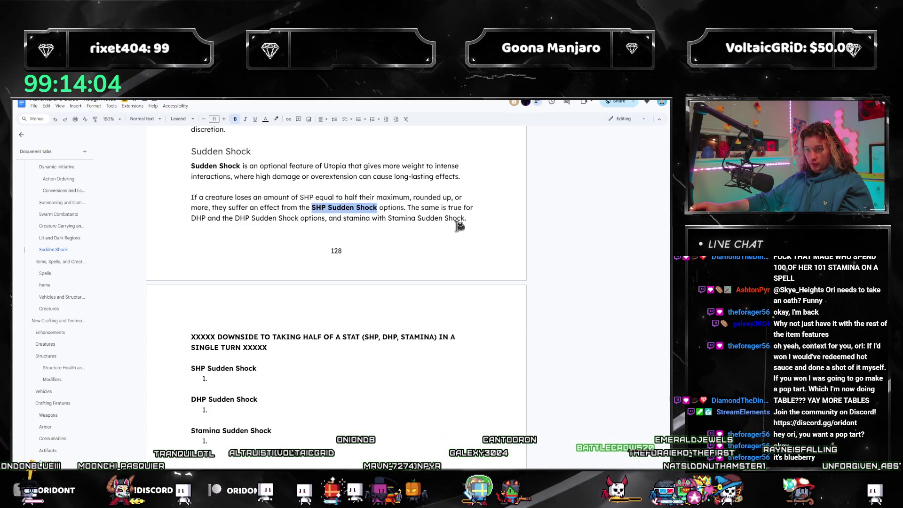
key("Down")
key("Down")
key("Down")
key("Return")
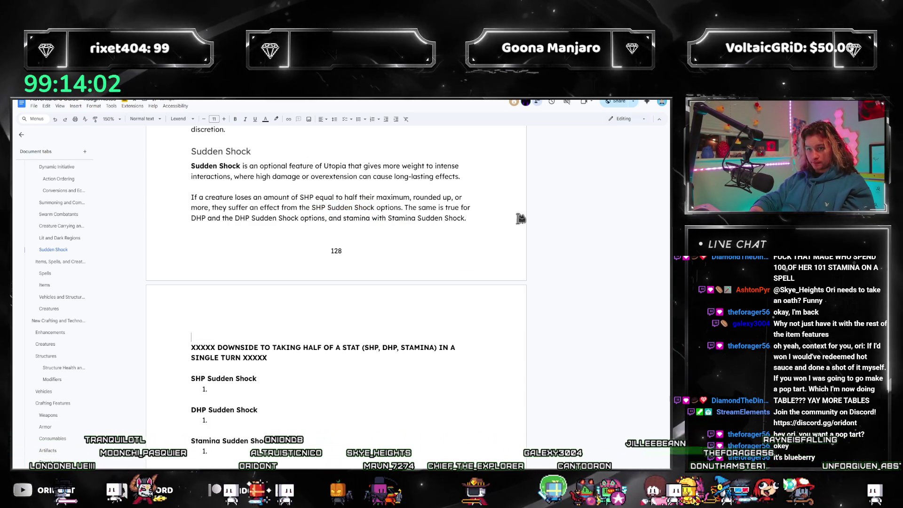
type("These effect")
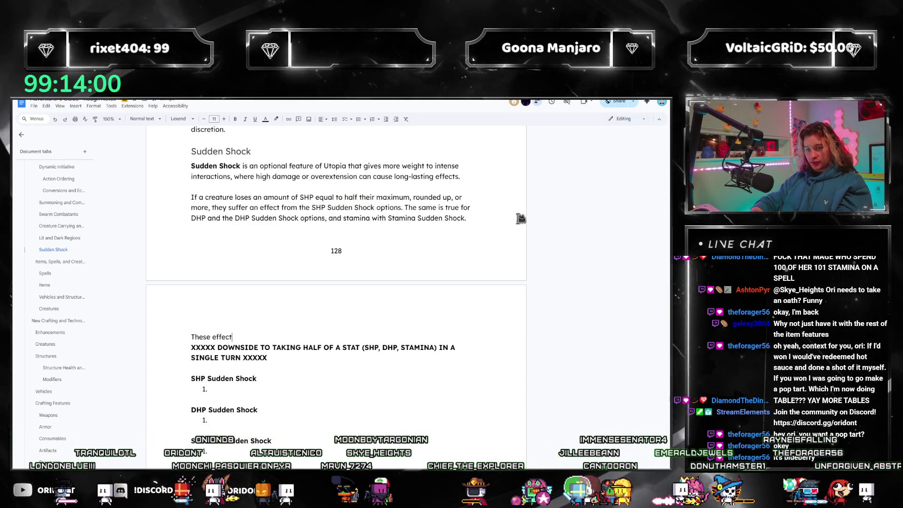
type("s take place regardless of who or what")
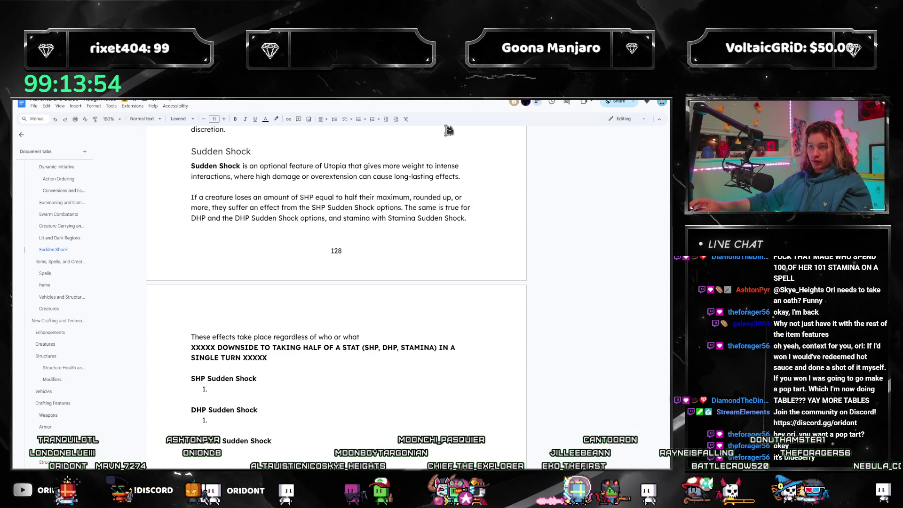
- Finish the Sudden Shock examples, recapitalize Sudden Shock, and end the attacked-creature example with 'similar fate.'
left_click(210, 207)
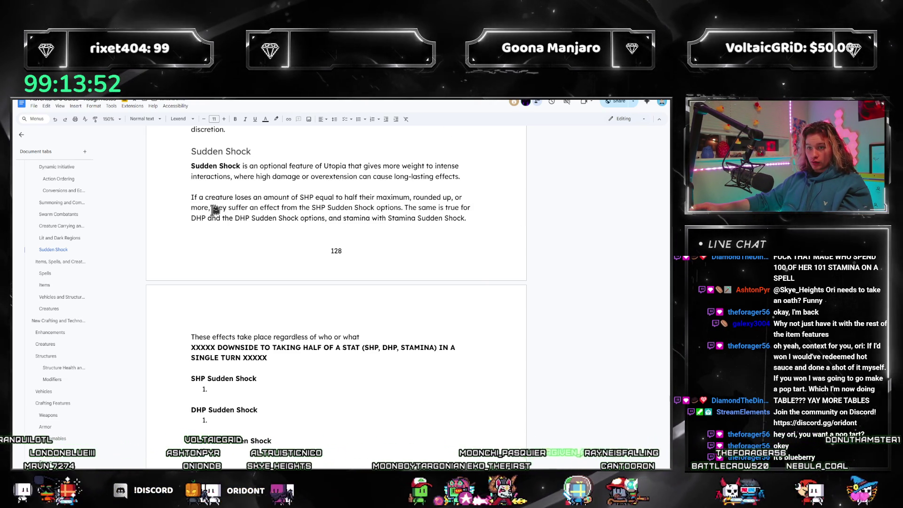
type("in a single")
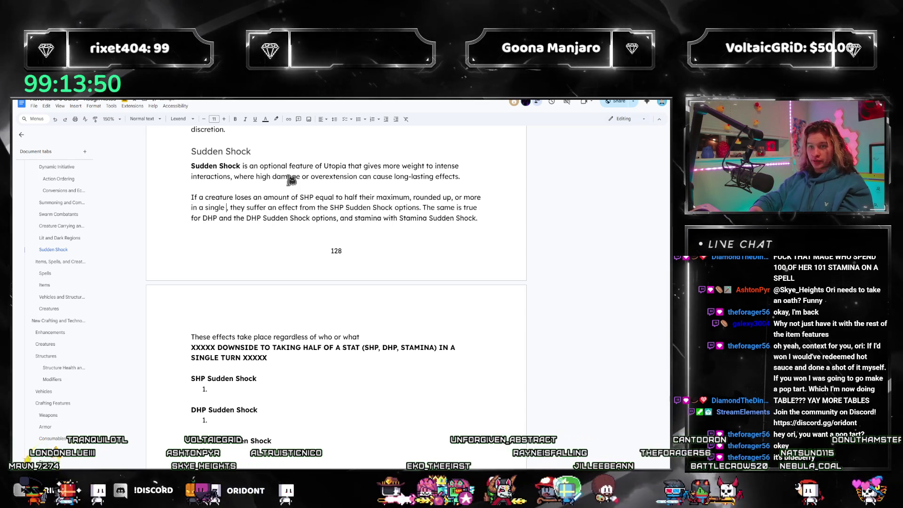
type(" turn")
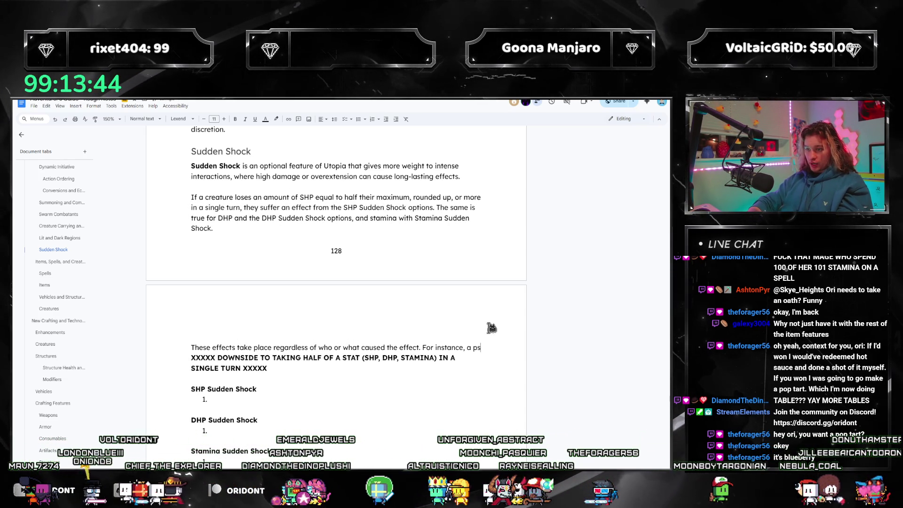
type("pellcaster spendin")
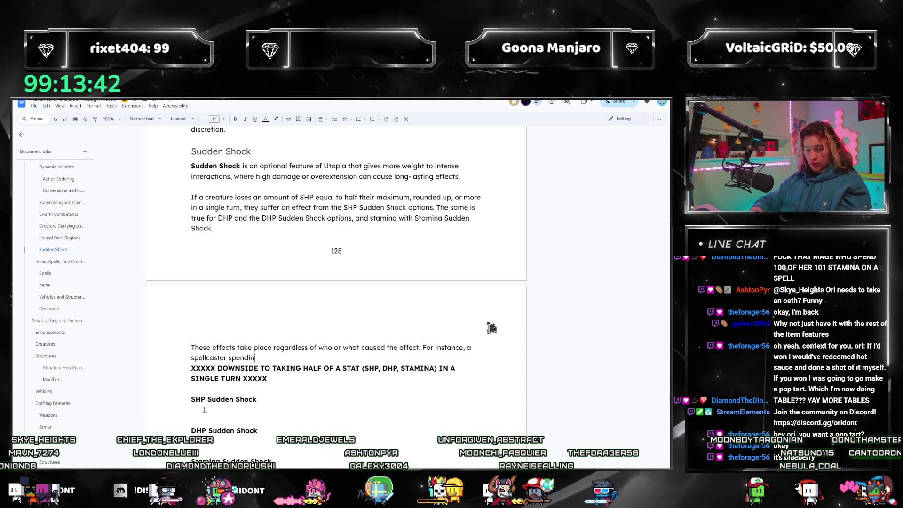
type("g over half ")
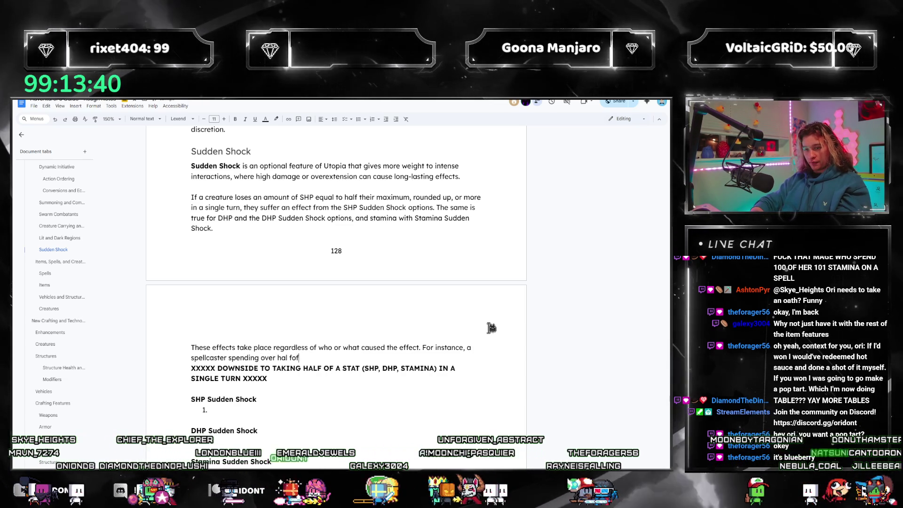
type("of their stamina in a single turn would suffer teh")
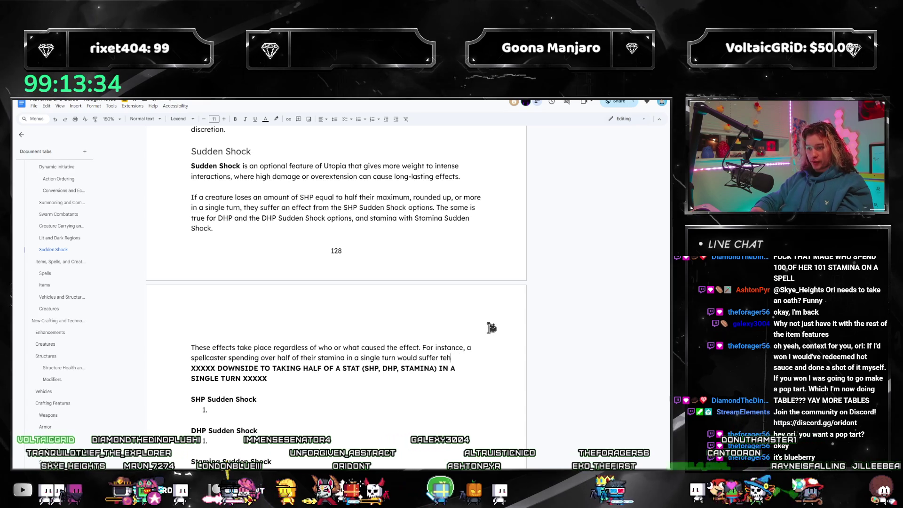
type("ects")
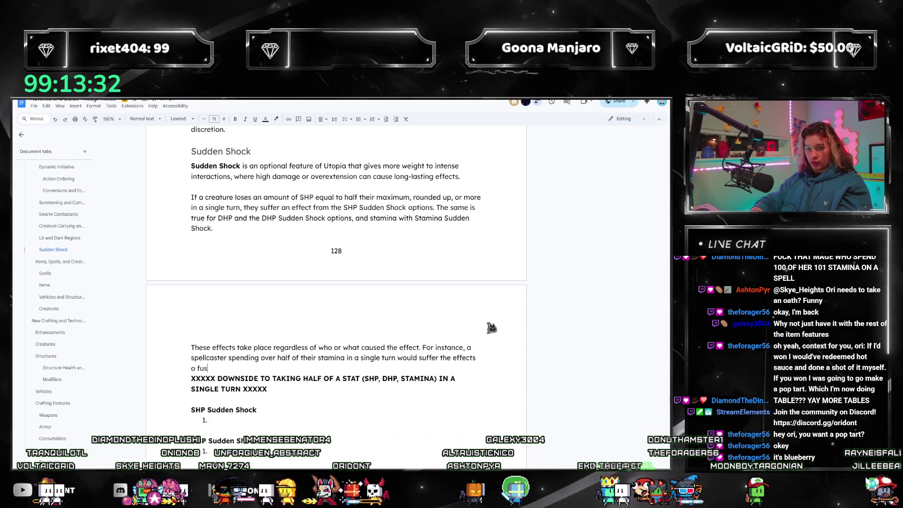
type(" of sudden")
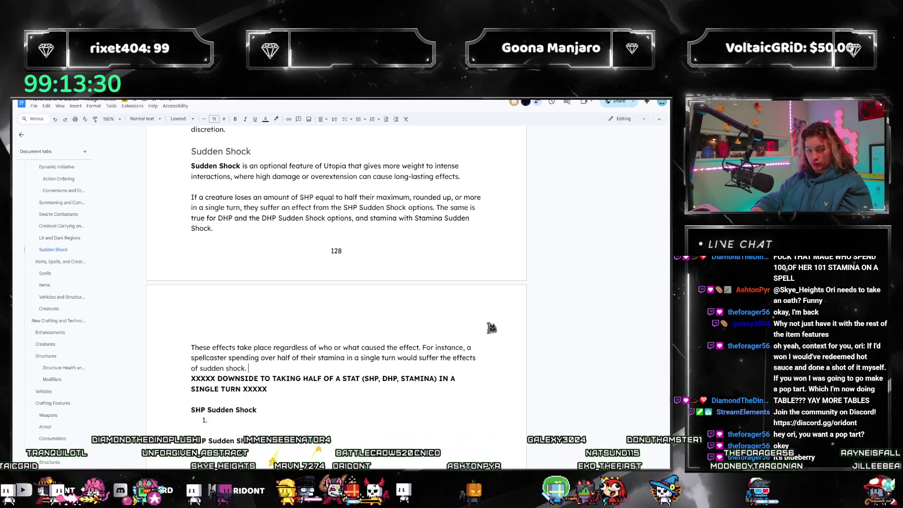
type(" shock.")
key("BackSpace")
key("BackSpace")
key("BackSpace")
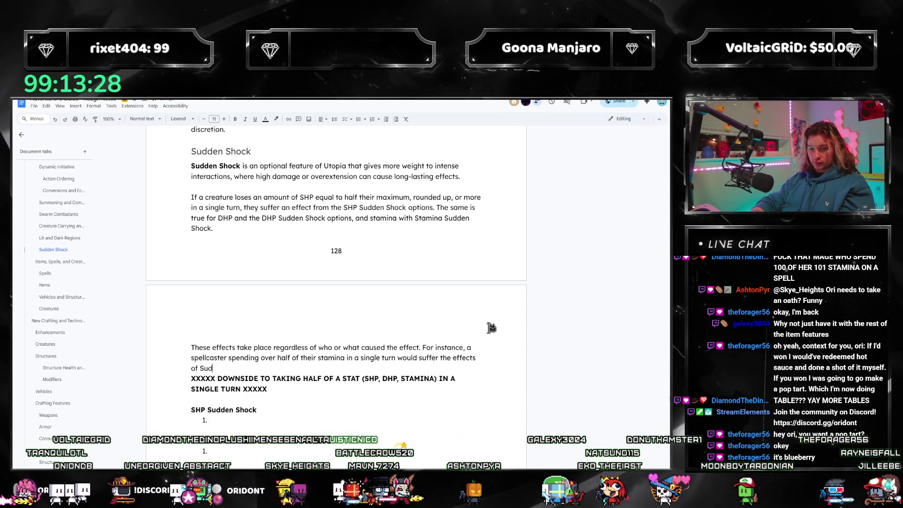
type("As well, if a creature were to s")
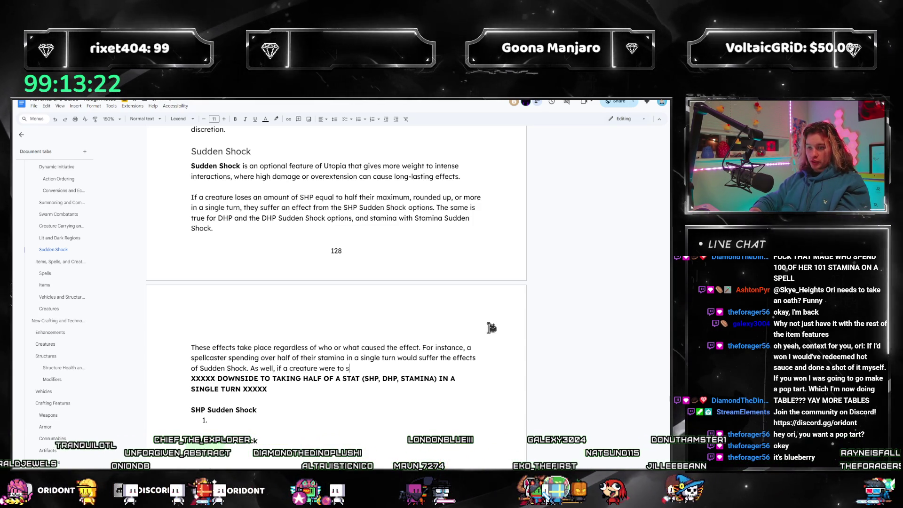
type("pend their SHP after")
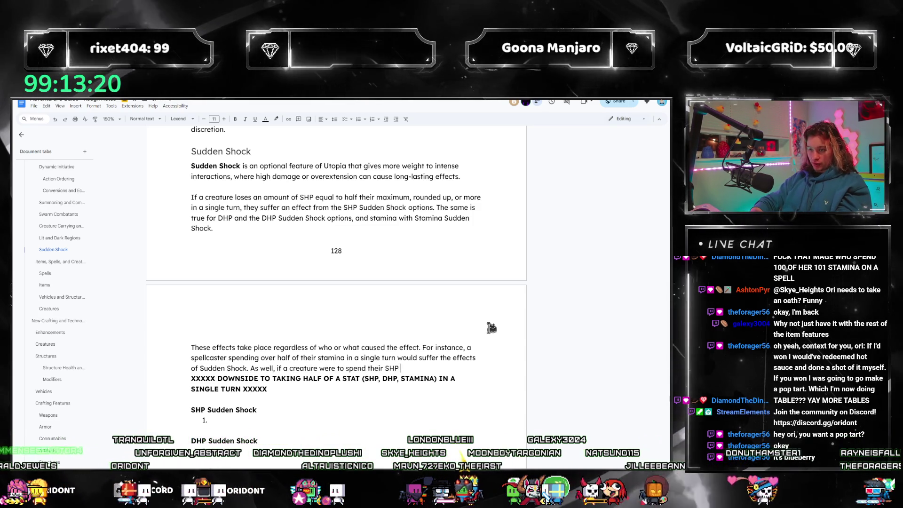
type(" being attack")
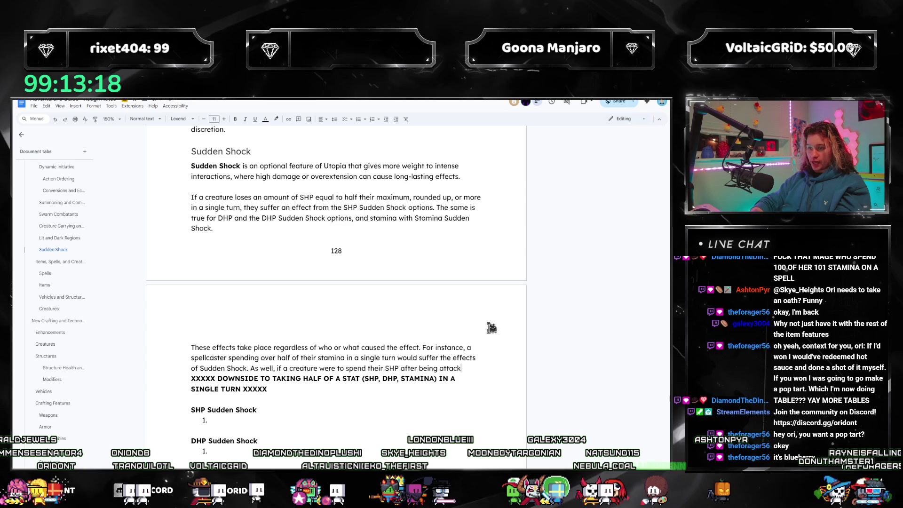
type("ed, enough to push them t")
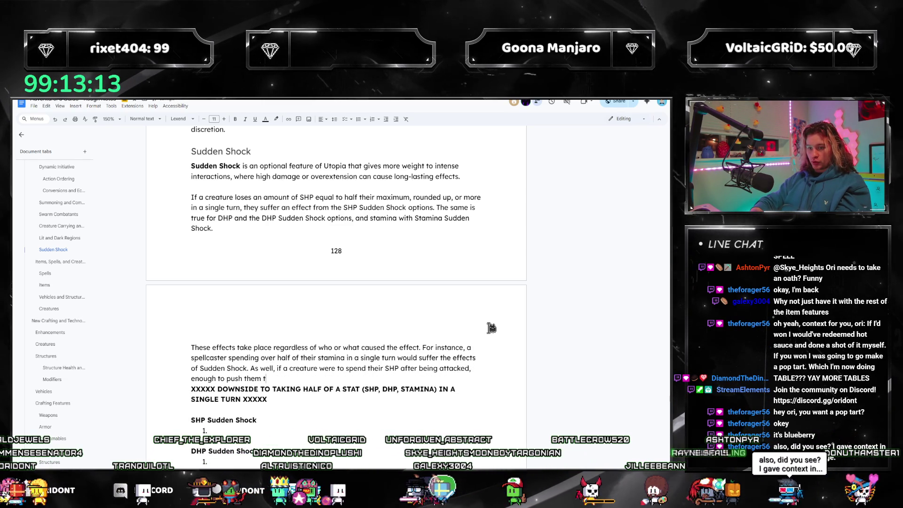
key("BackSpace")
type("past the ")
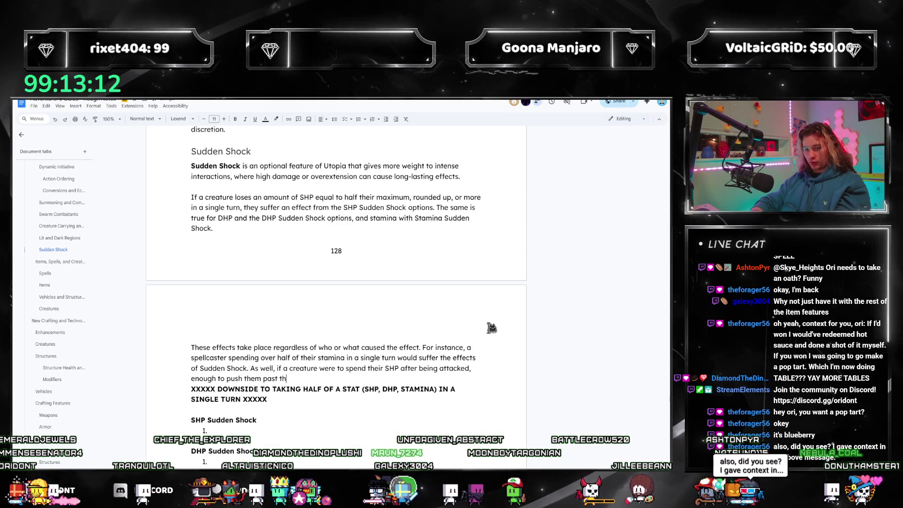
type("threshold")
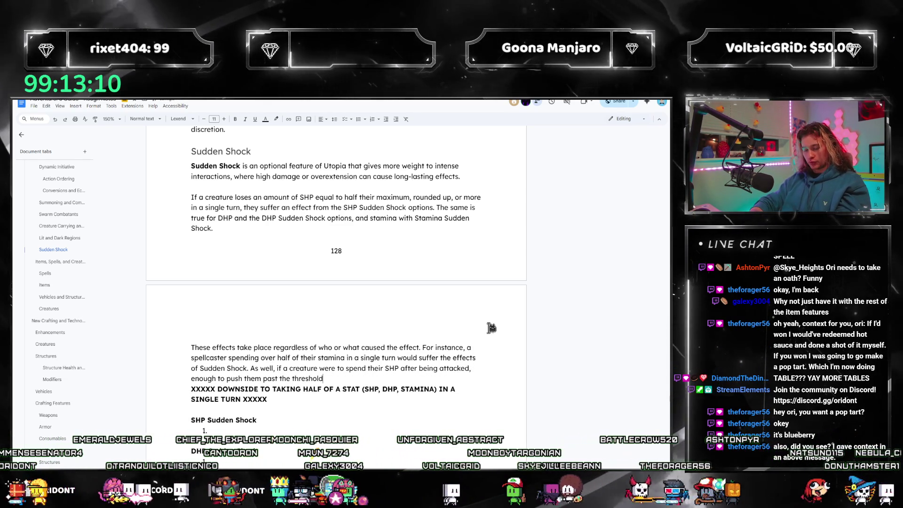
type(", they")
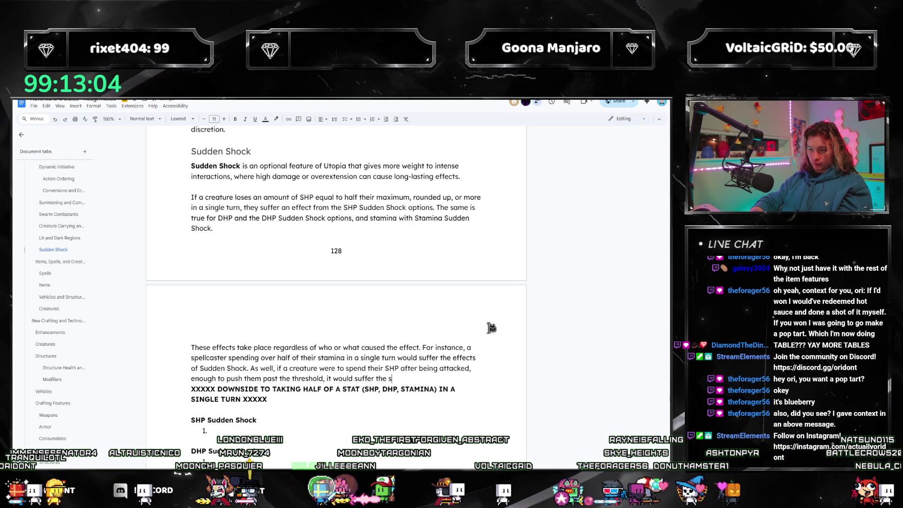
type("similar fate.")
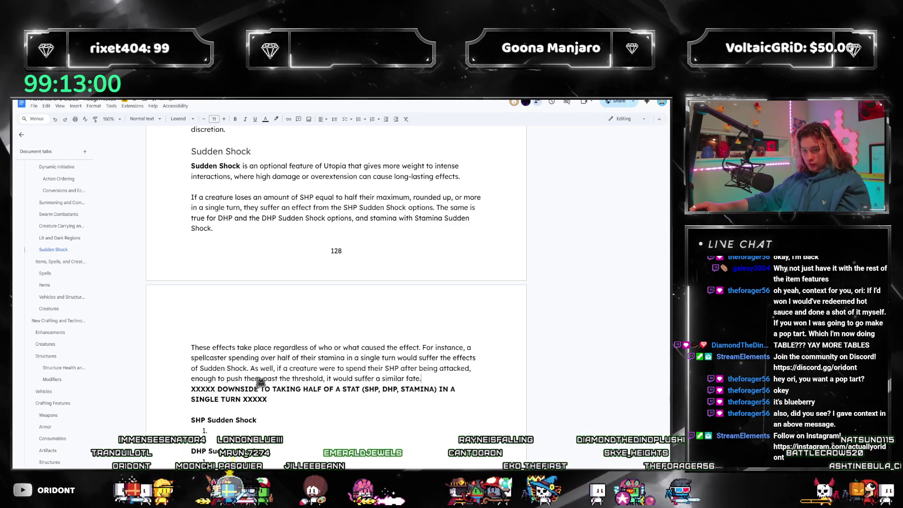
left_click(304, 368)
type("its")
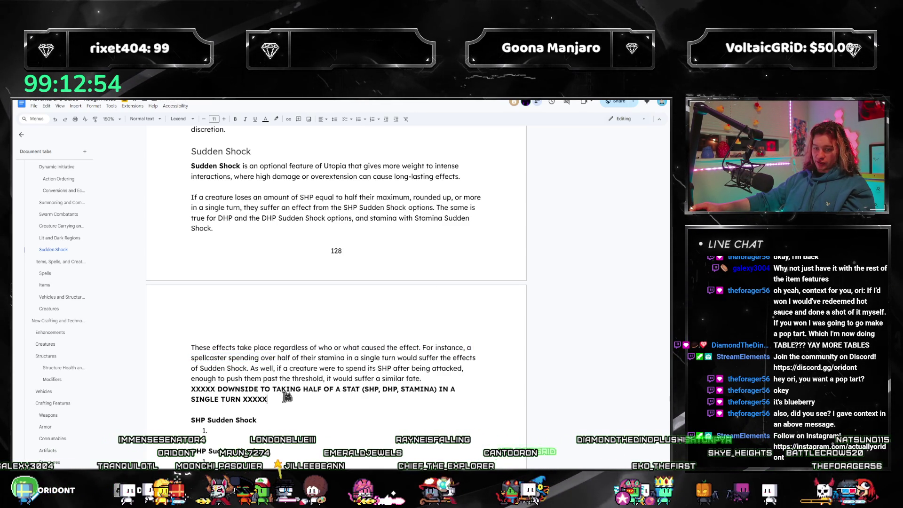
left_click_drag(185, 399, 190, 389)
- Delete the XXXXX placeholder lines and begin the 'For each set of options, the GM may…' paragraph
key("BackSpace")
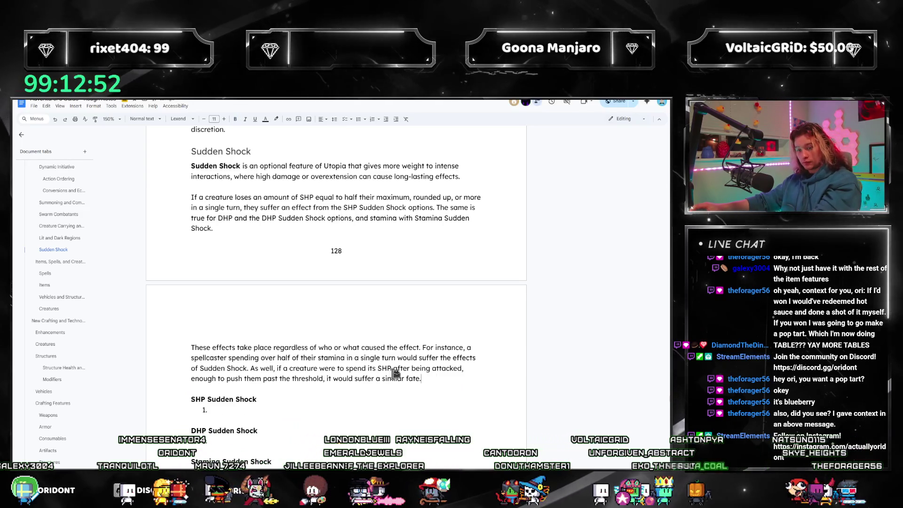
key("Return")
type("For each")
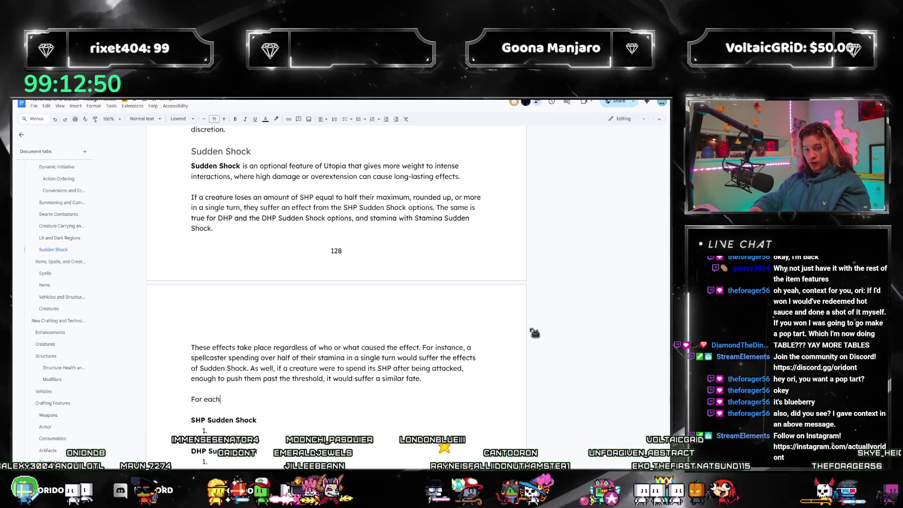
type(" set of option, teh ")
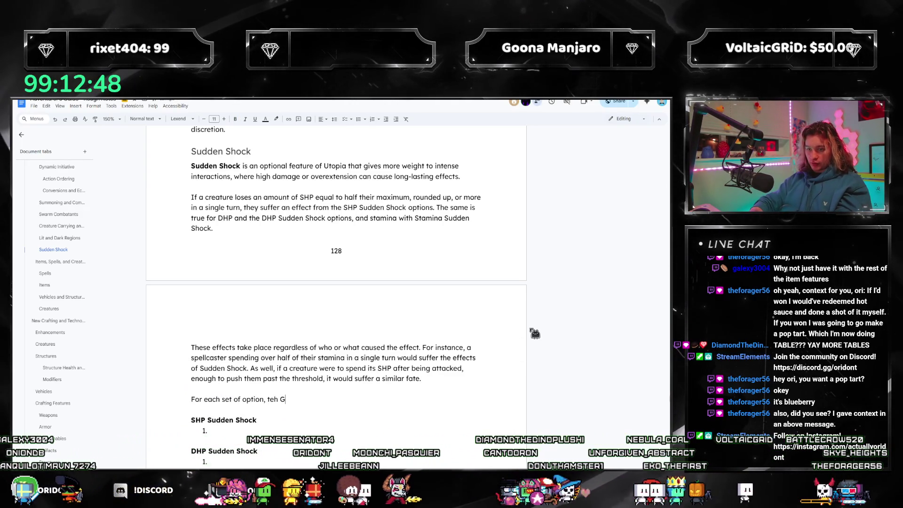
type("GM may me")
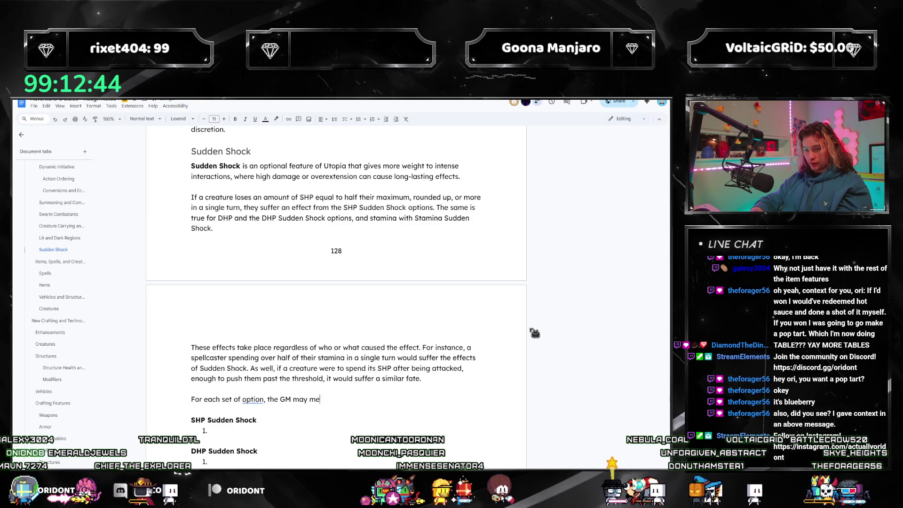
key("BackSpace")
key("BackSpace")
type("decide to ")
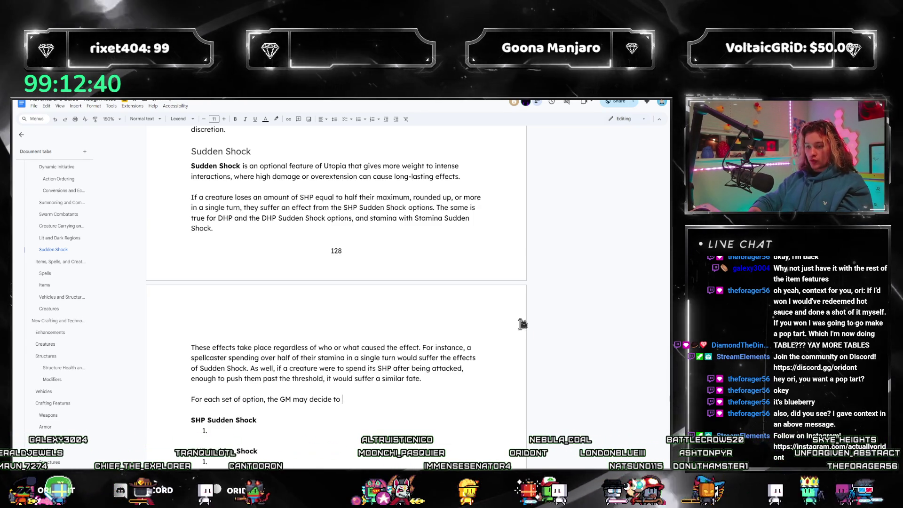
type("force the creature to gain a ran")
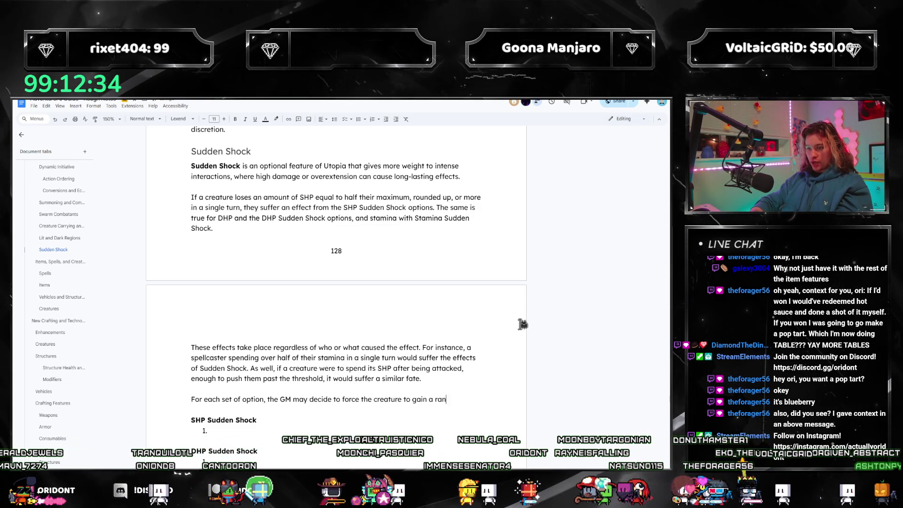
type("dom effect, ro")
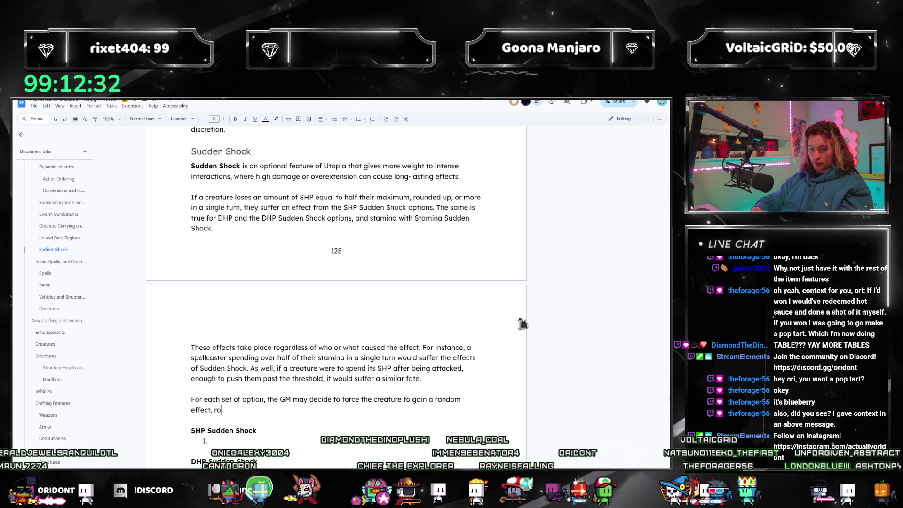
type("lled based ")
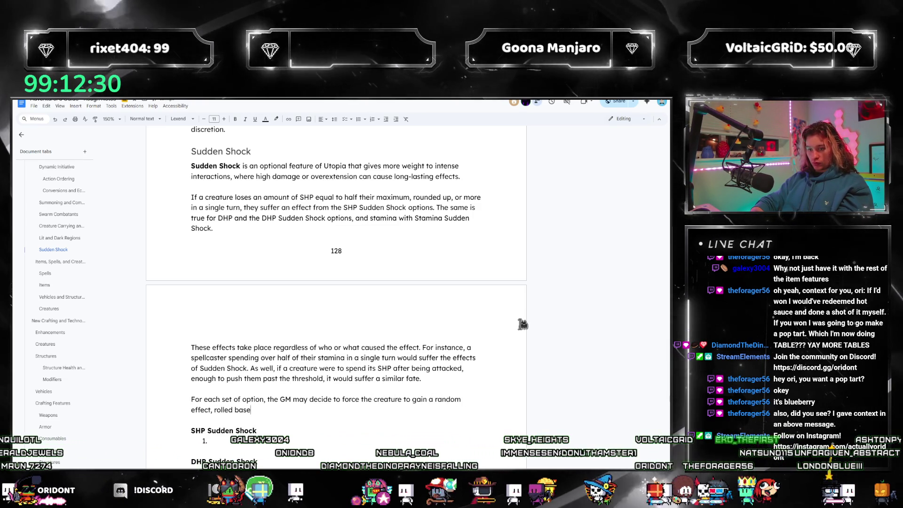
type("on how each option is numbered, or may ch")
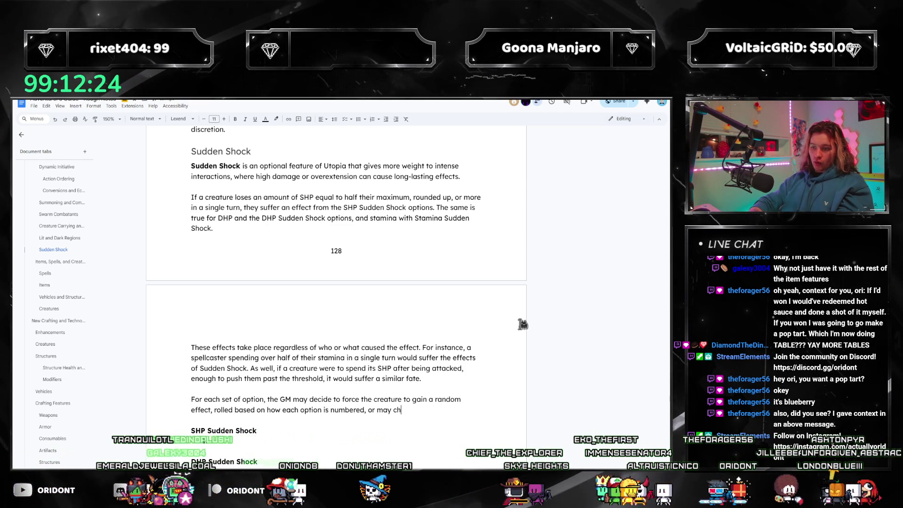
type("ased ")
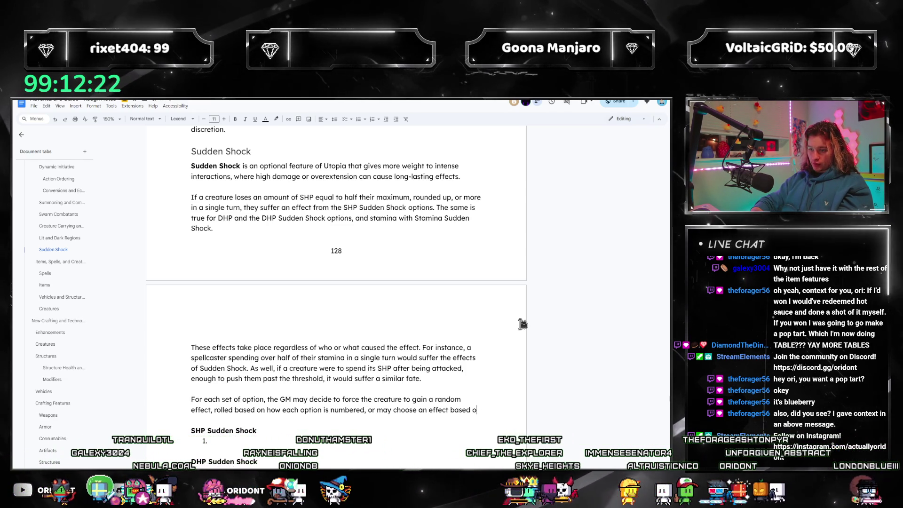
type("on what caused ")
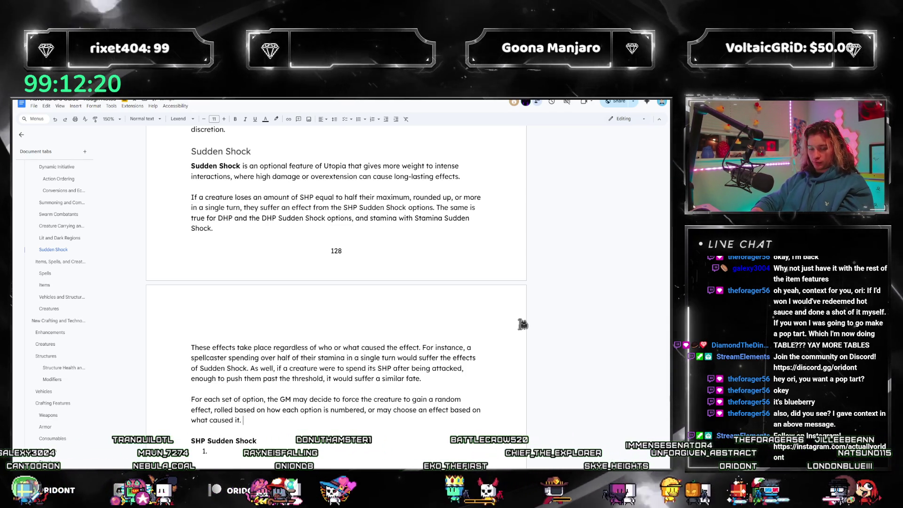
type("it. All creature")
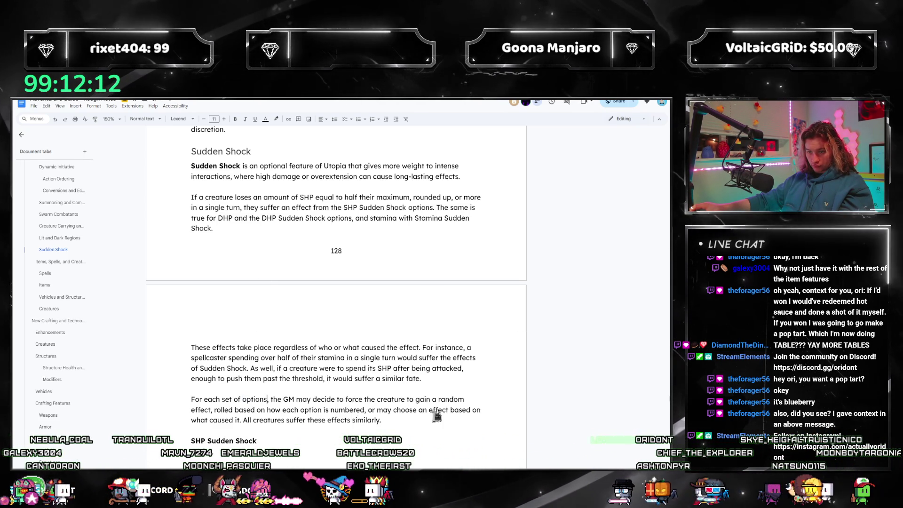
scroll(260, 348, "down", 3)
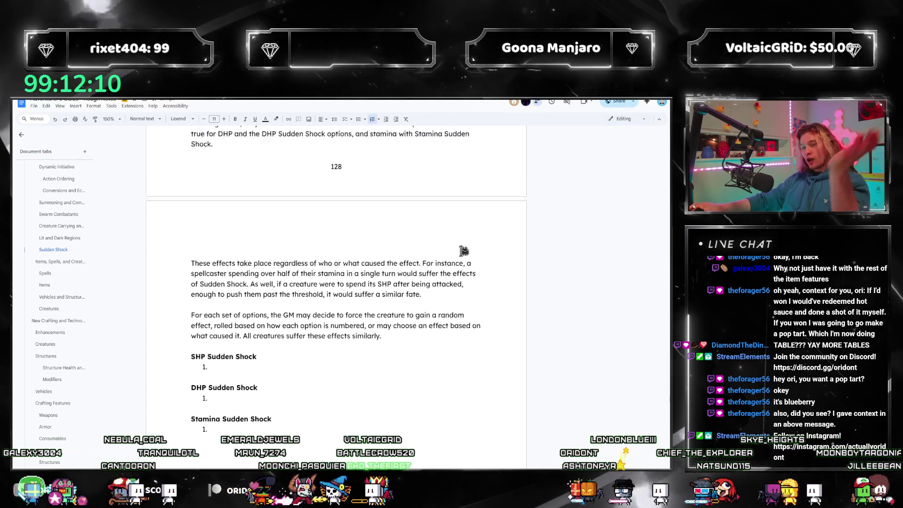
scroll(464, 252, "up", 3)
scroll(383, 299, "up", 3)
scroll(378, 309, "down", 3)
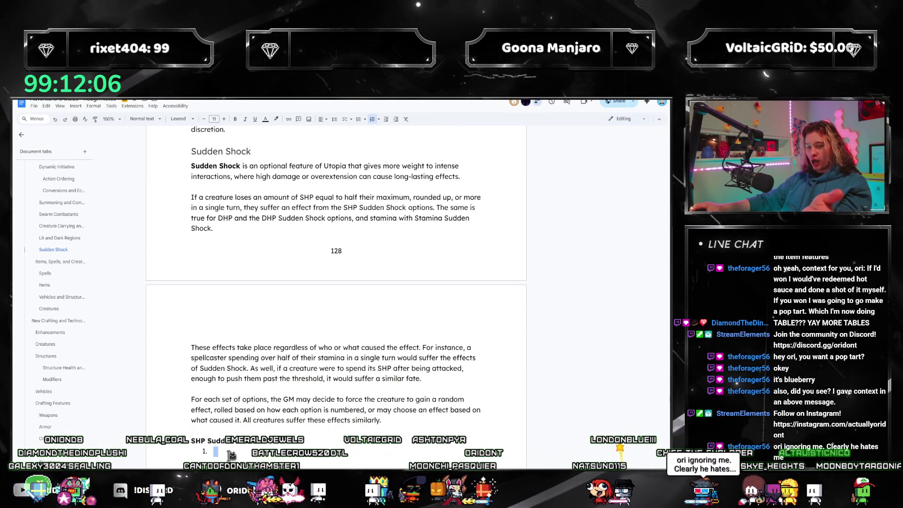
scroll(231, 455, "down", 2)
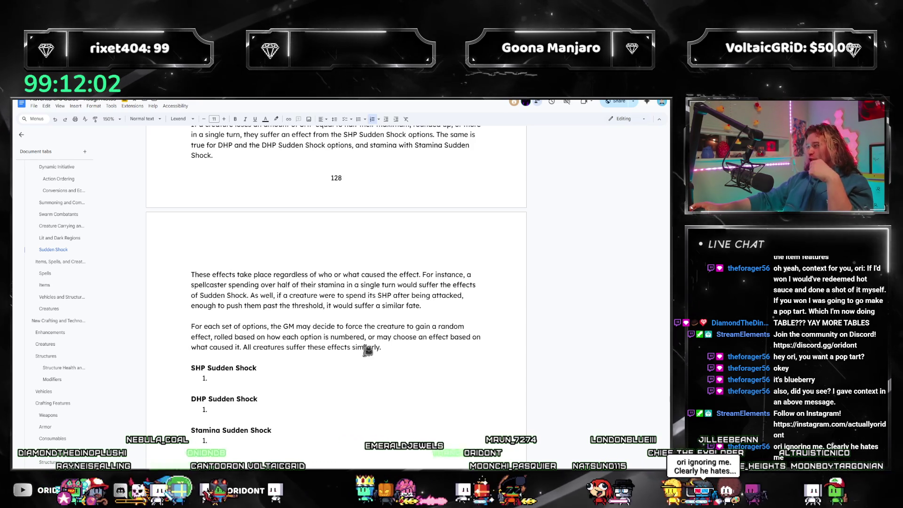
left_click(358, 415)
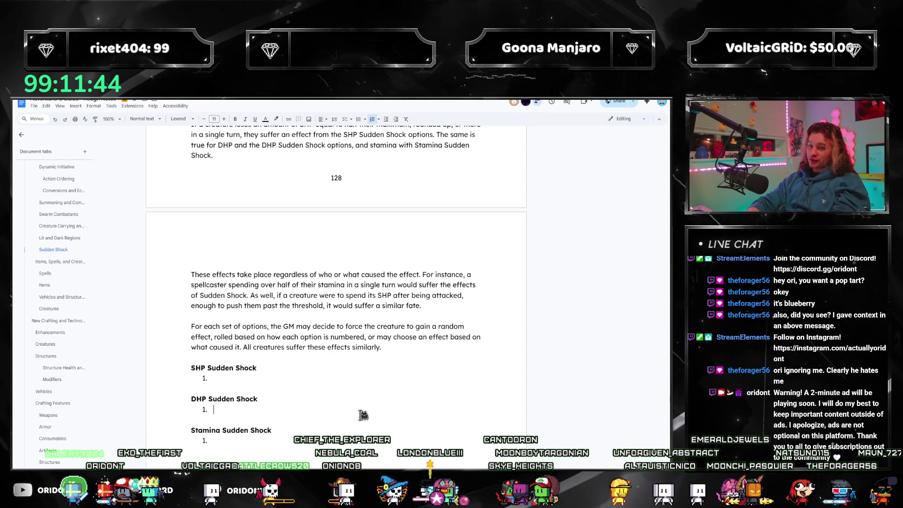
type("Until the creature")
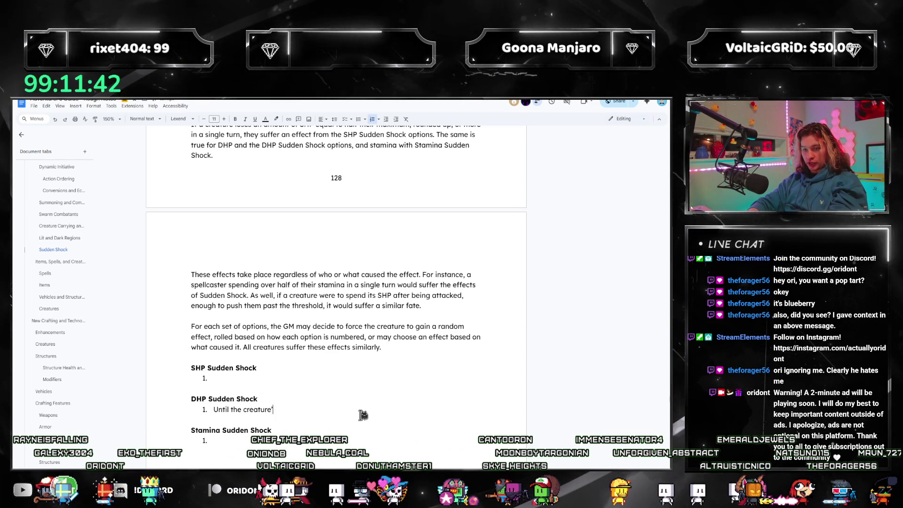
type("'s DHP is fully")
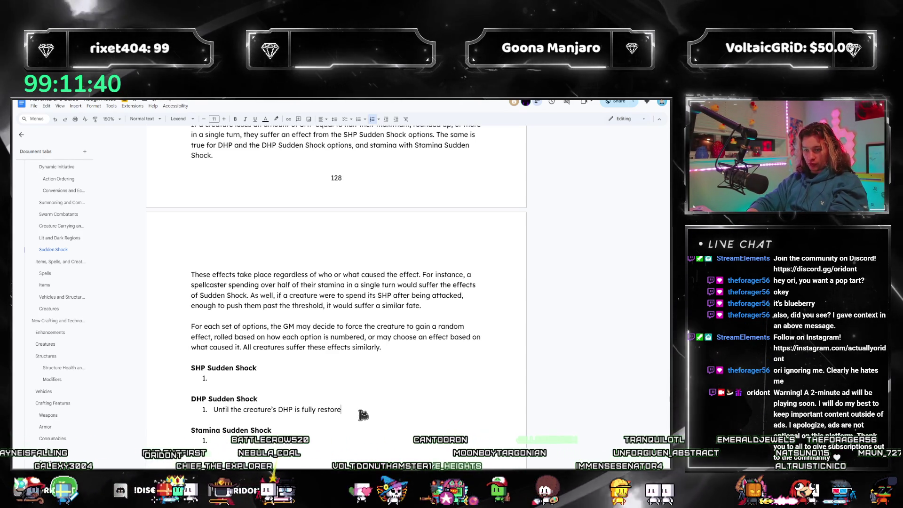
type(" restored, it c")
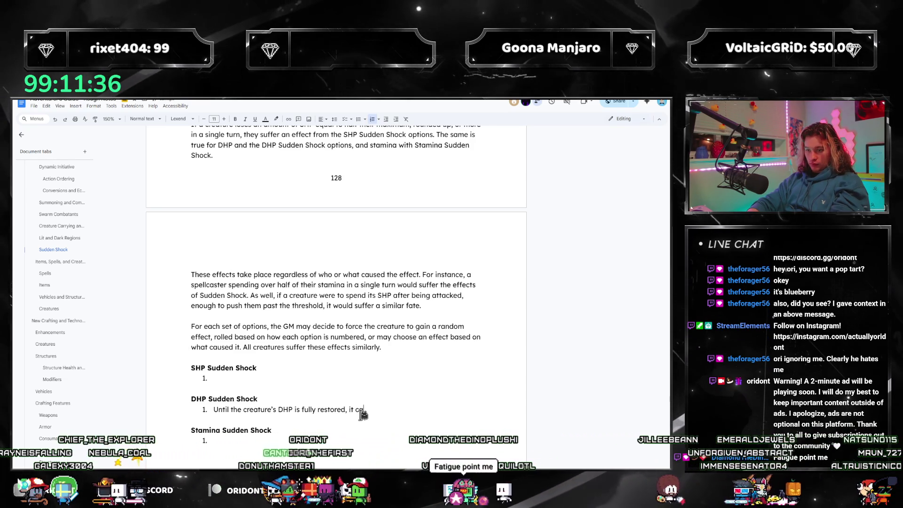
type(" onl")
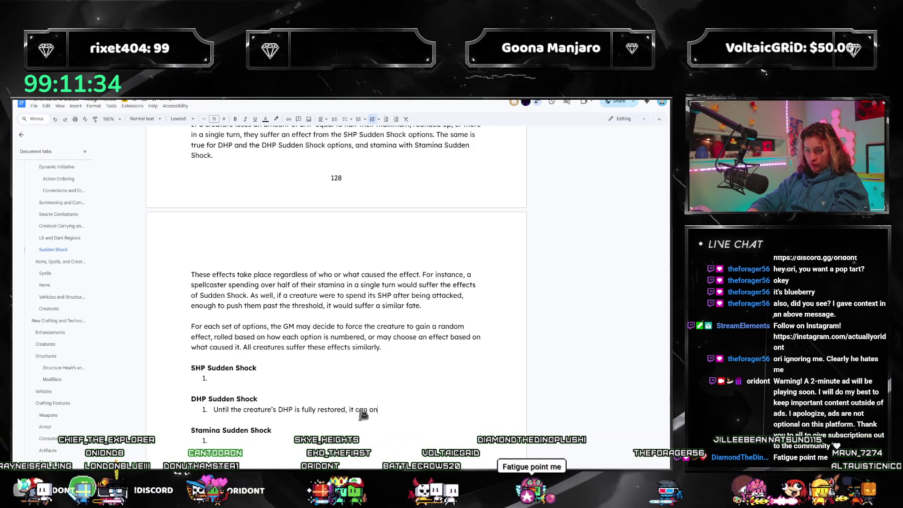
- Rewrite the DHP item 1 effect about halved hand use and dropping held items
key("BackSpace")
key("BackSpace")
key("BackSpace")
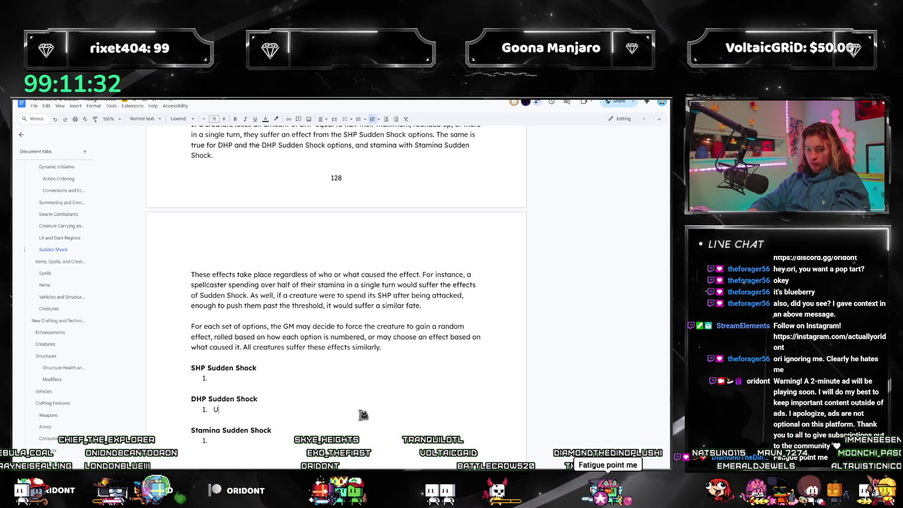
type("The creature loses limb")
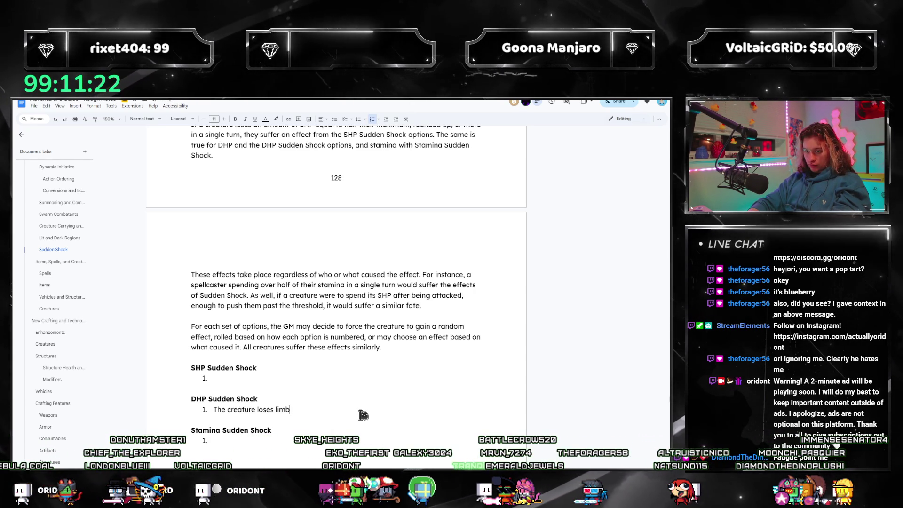
key("BackSpace")
key("BackSpace")
key("BackSpace")
key("BackSpace")
key("BackSpace")
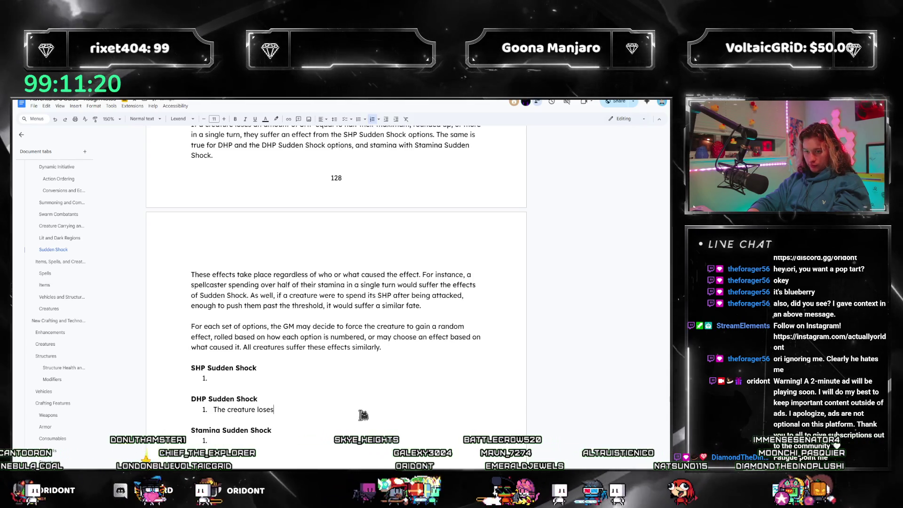
key("BackSpace")
key("BackSpace")
key("BackSpace")
type("suffers limb-")
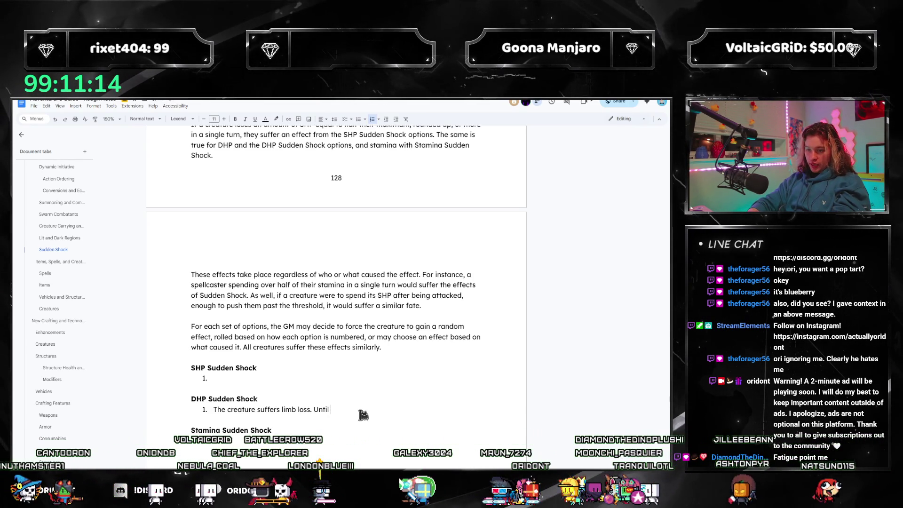
type("etely re")
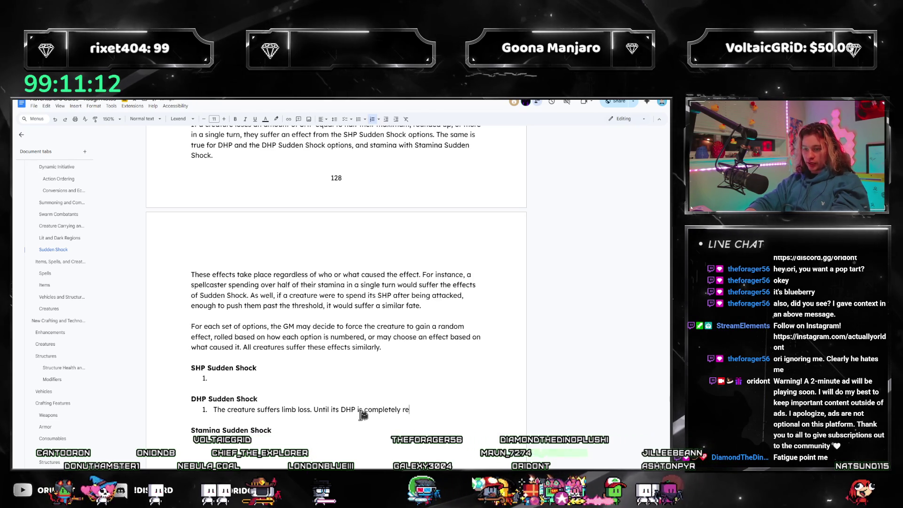
type("stored, it")
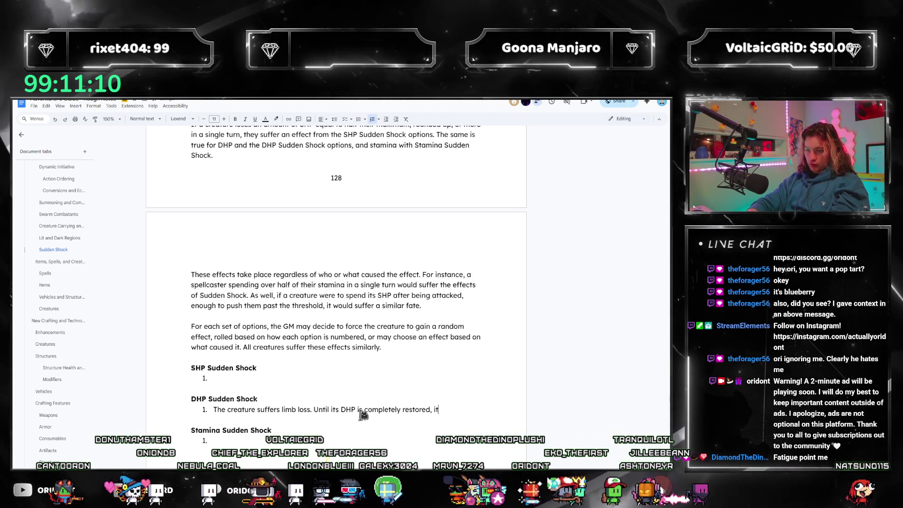
type(" can only utilize half of its hands, rounded down.")
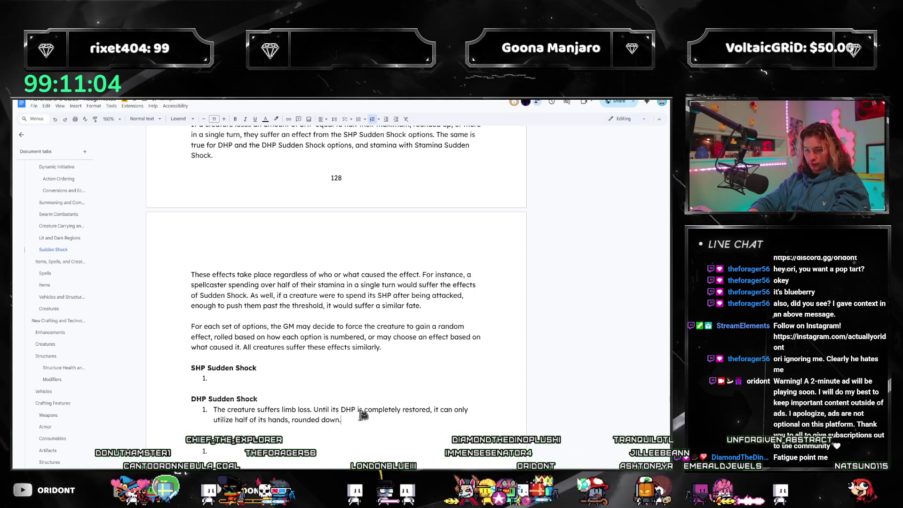
key("BackSpace")
type(", and")
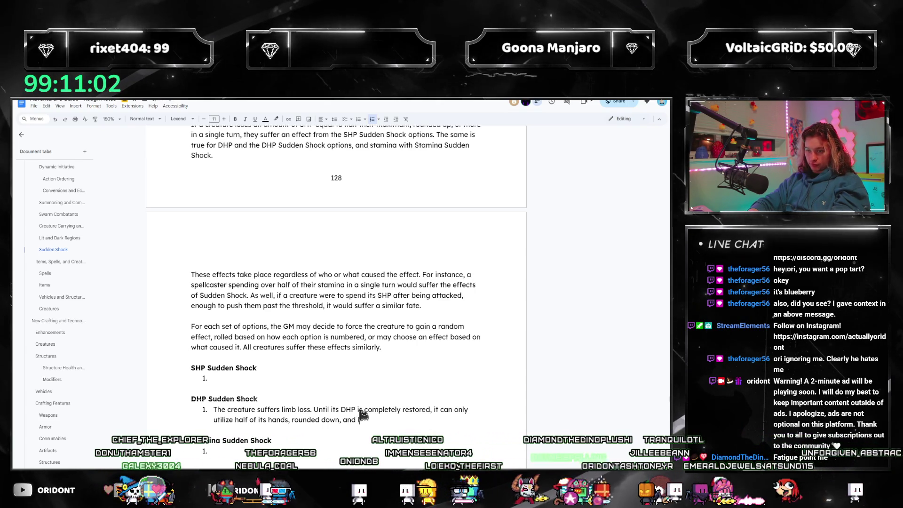
type(" loses possession of")
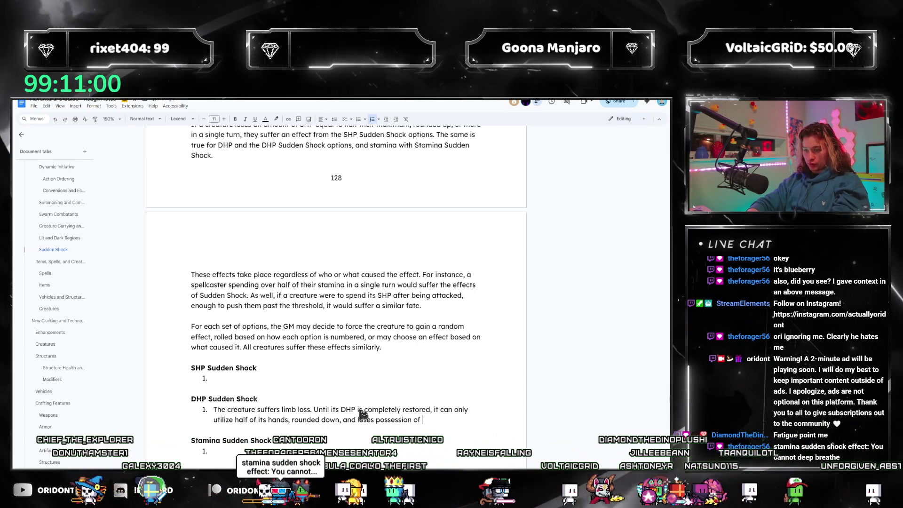
type(" any ")
type("it")
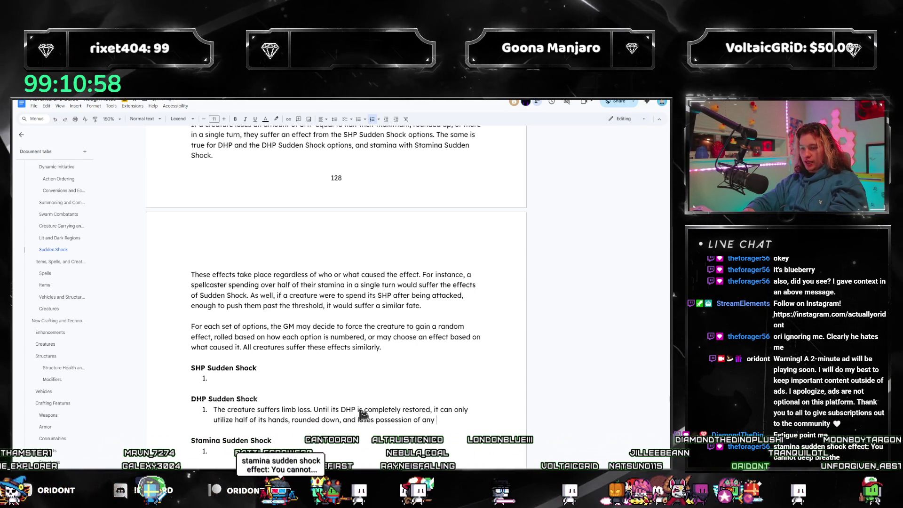
type("ems att")
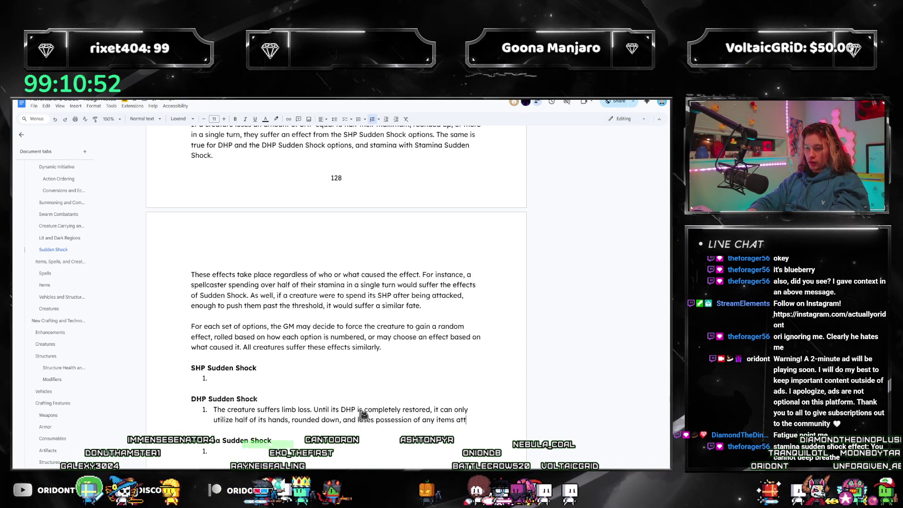
type("ached to the lost limbs.")
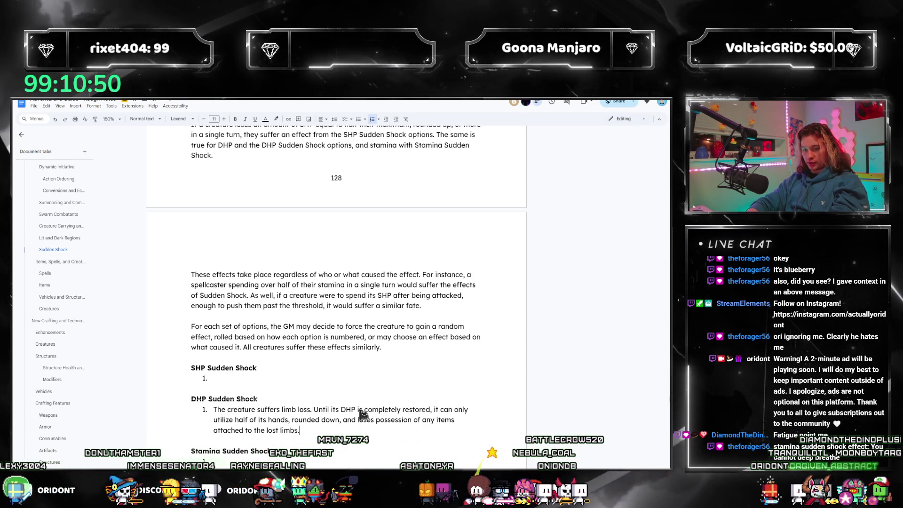
scroll(391, 397, "down", 1)
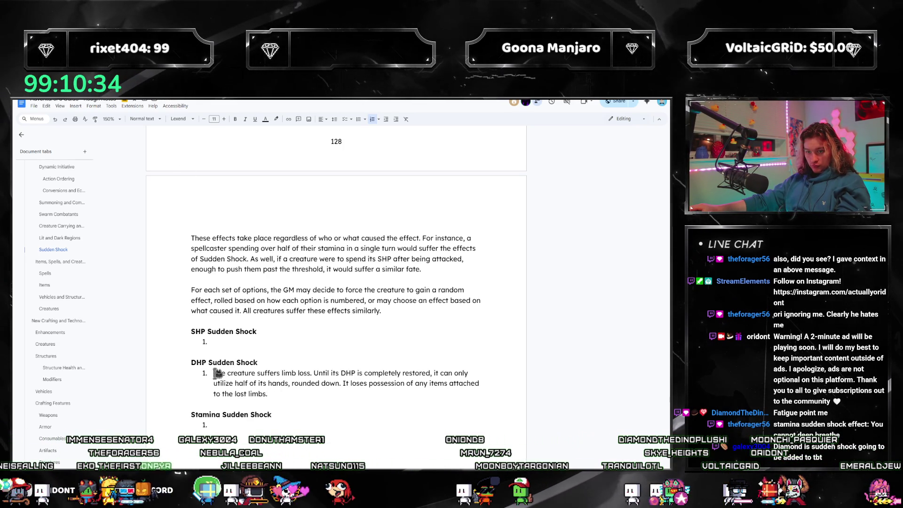
type("imb Loss")
- Title the effect with bold 'Limb Loss -' and remove its redundant opening sentence
key("ctrl+b")
type("-")
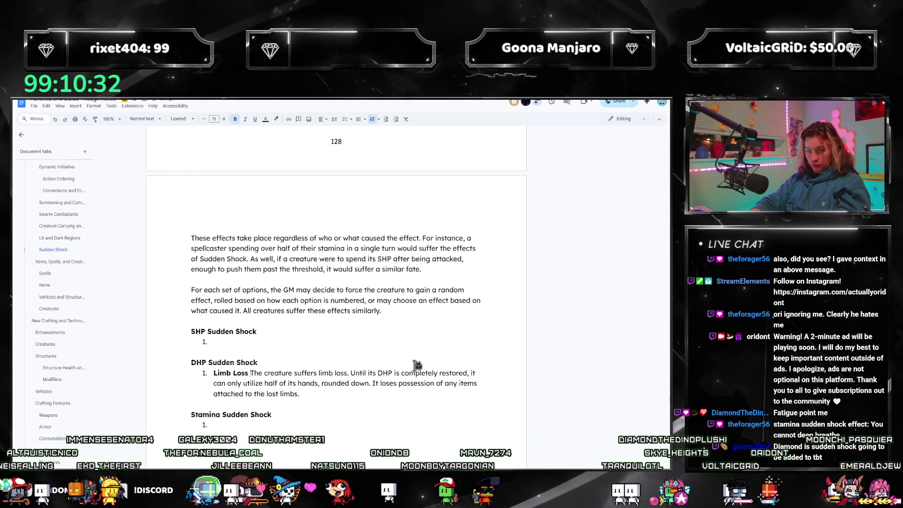
left_click(355, 373, "shift")
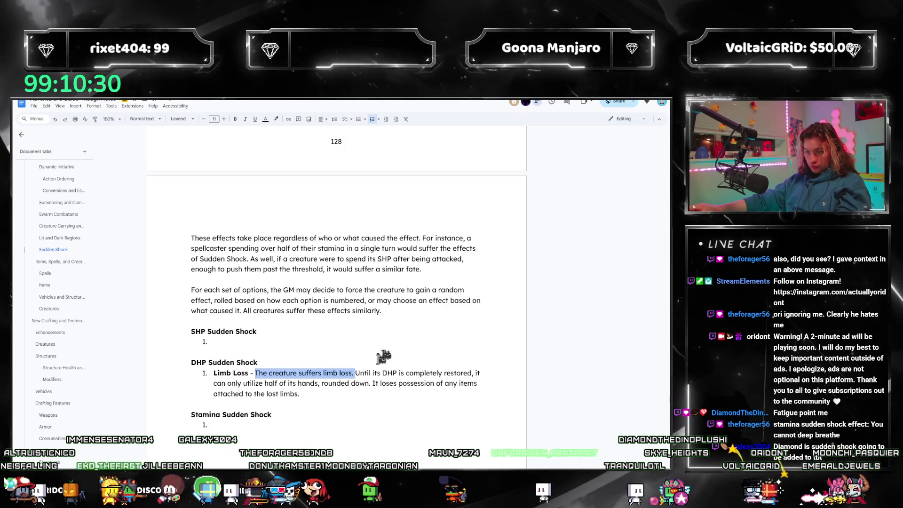
key("BackSpace")
key("Down")
key("Down")
key("Down")
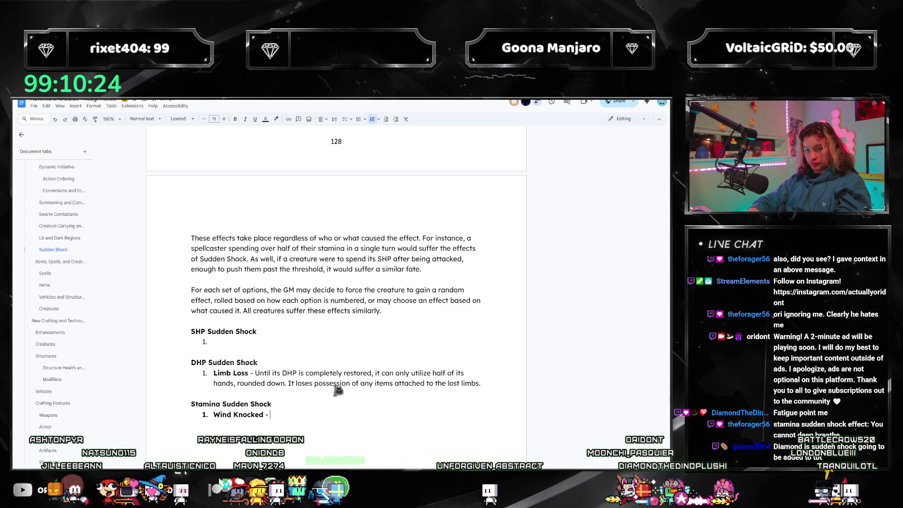
type("Unti")
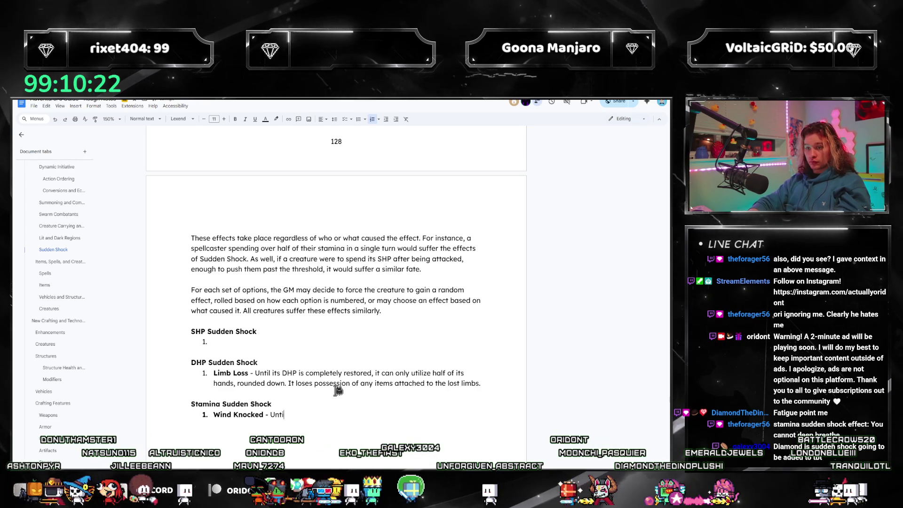
type("l the creature's stamina i")
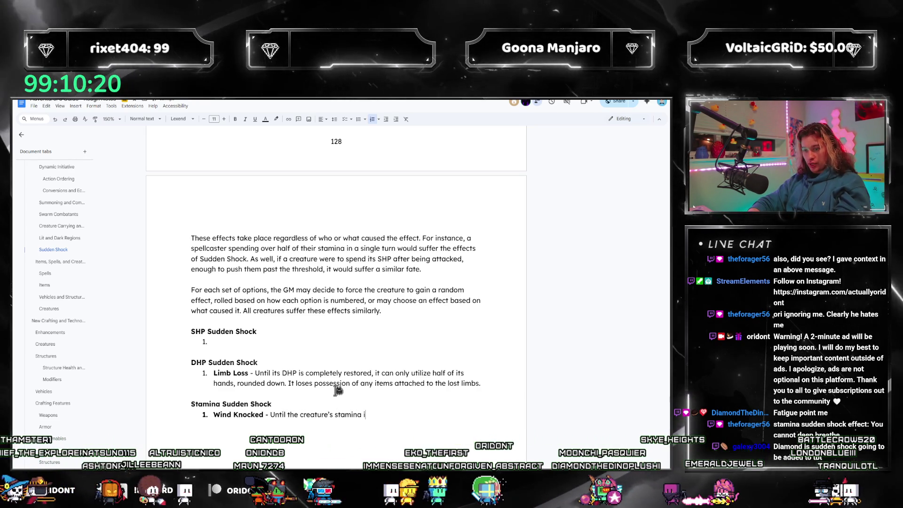
type("s completely restored, it cannot")
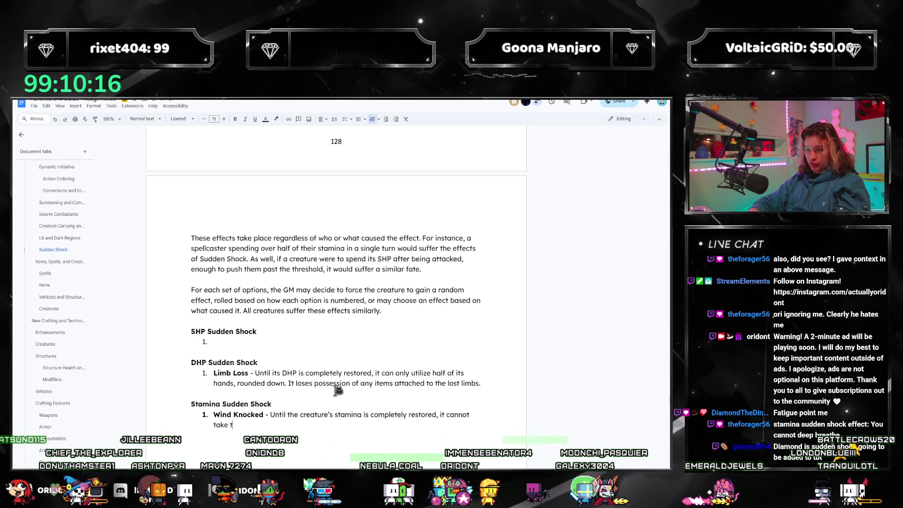
type("ep Breath action.")
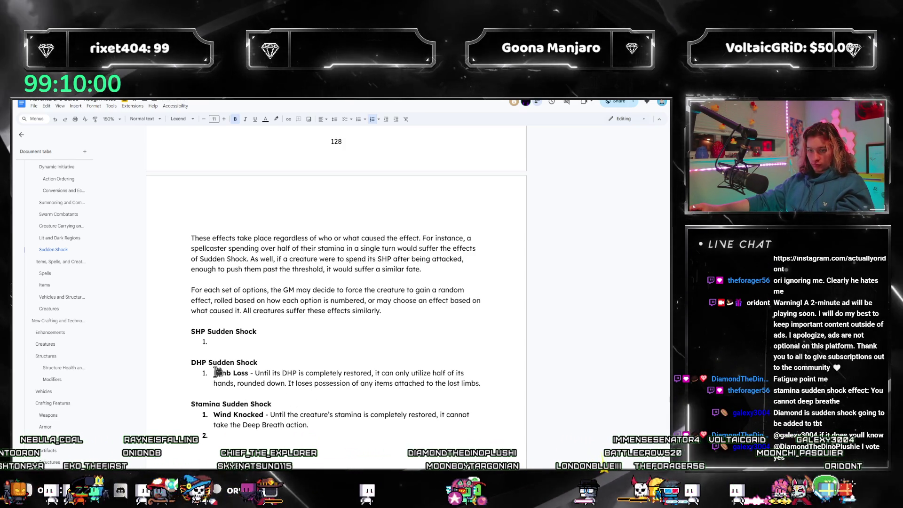
- Write the Wind Knocked effect barring Deep Breath and renumber the Limb Loss and Wind Knocked items, adding second items
left_click(214, 373)
key("BackSpace")
key("BackSpace")
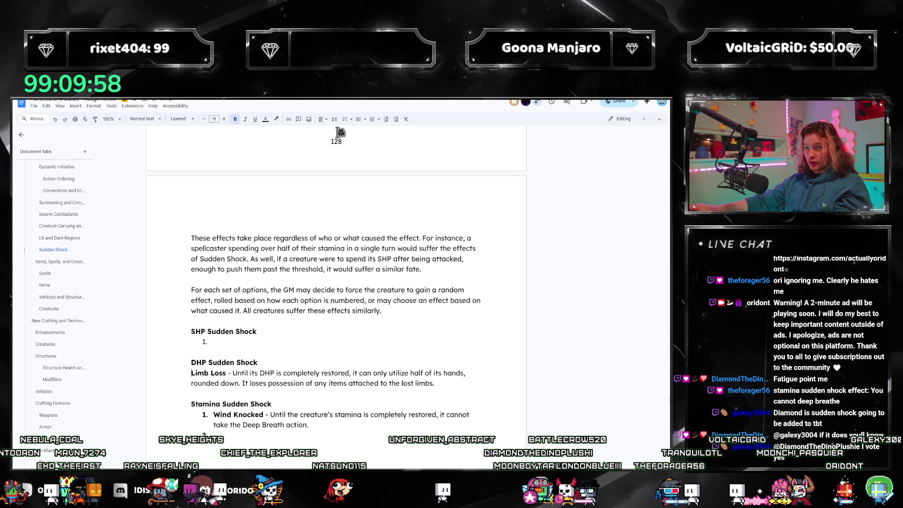
left_click(373, 122)
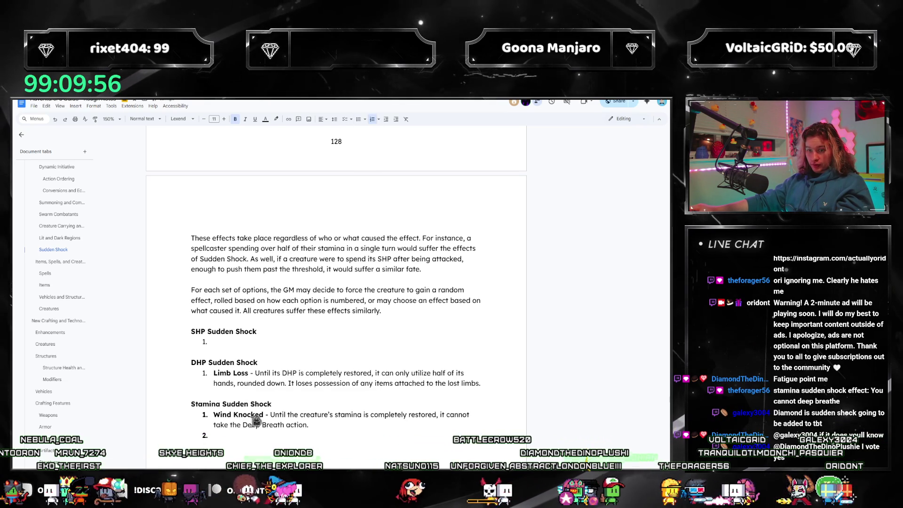
left_click(378, 122)
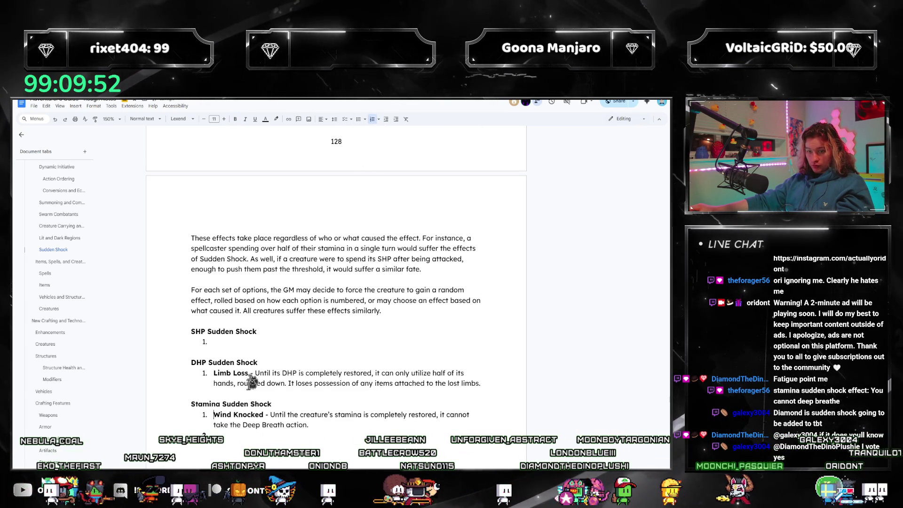
left_click(373, 123)
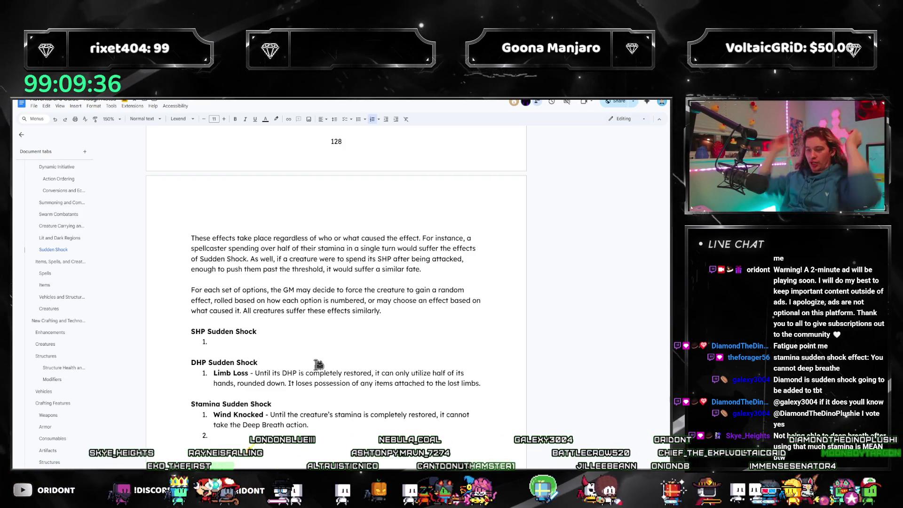
key("Return")
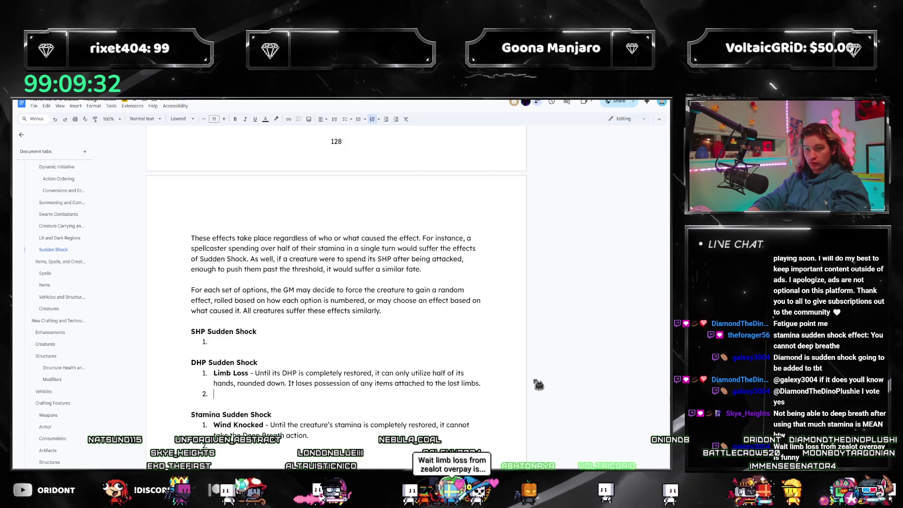
type("Scarred Eyes")
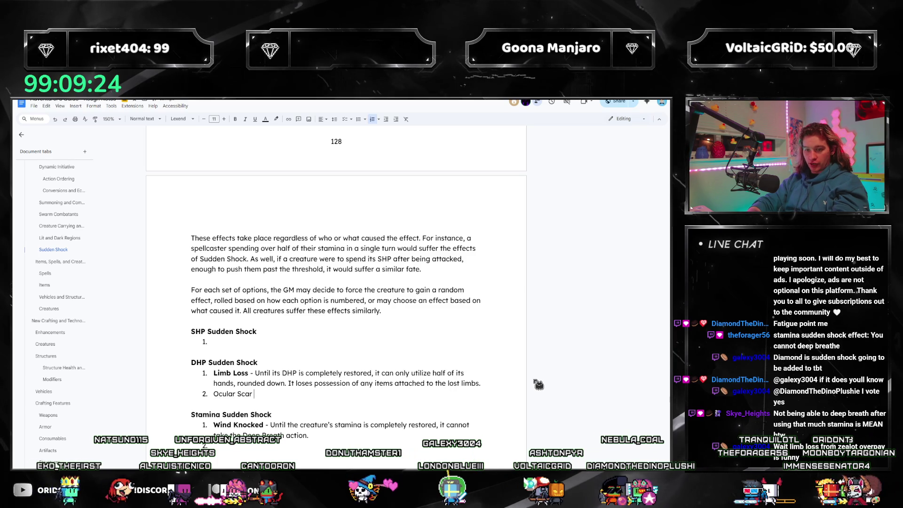
type("-")
- Bold the Ocular Scar title of the second DHP effect and continue its description
key("Left")
key("Left")
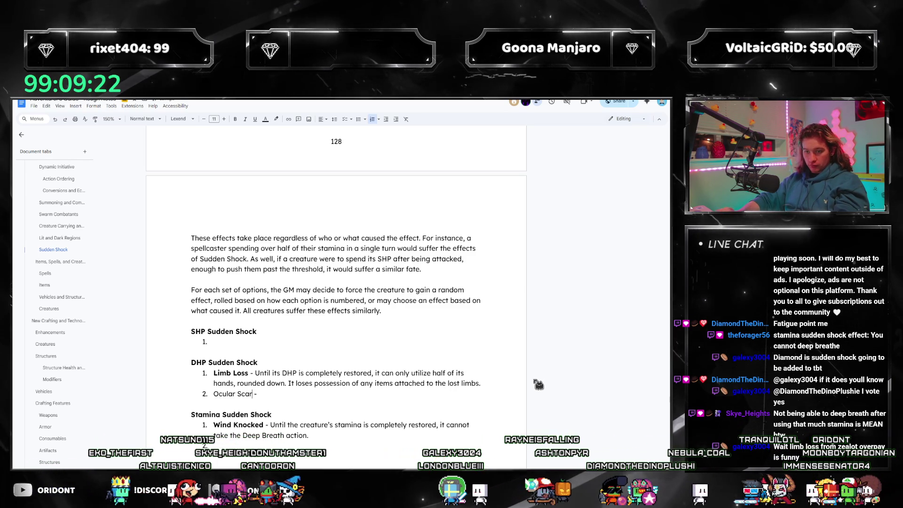
key("shift+Home")
key("ctrl+b")
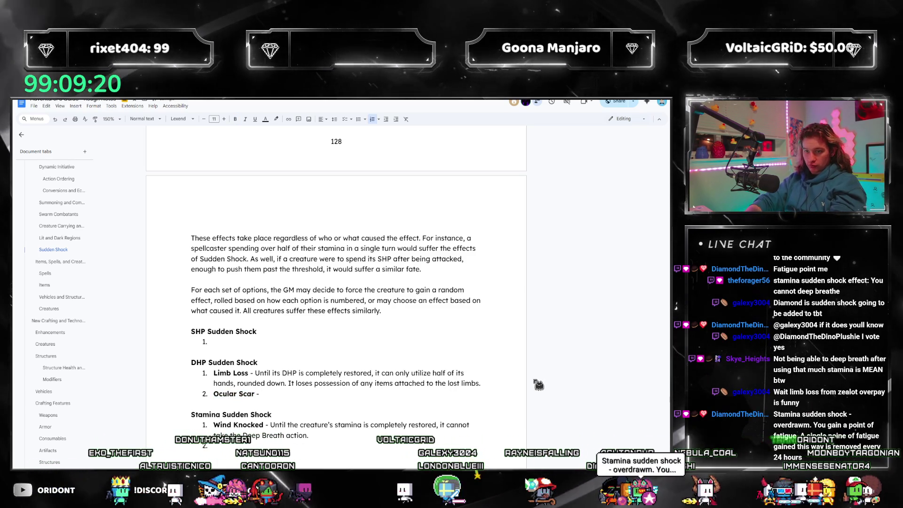
key("End")
type("Until its DHP is completel")
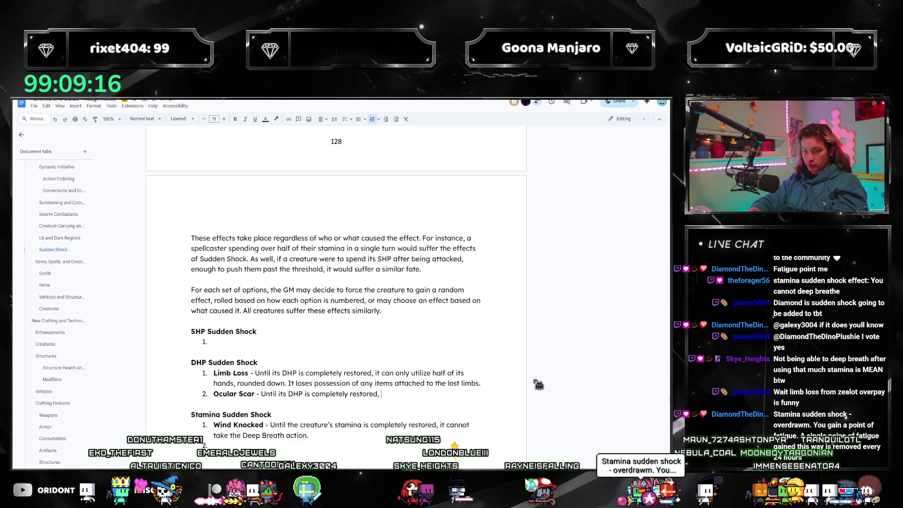
type("this ")
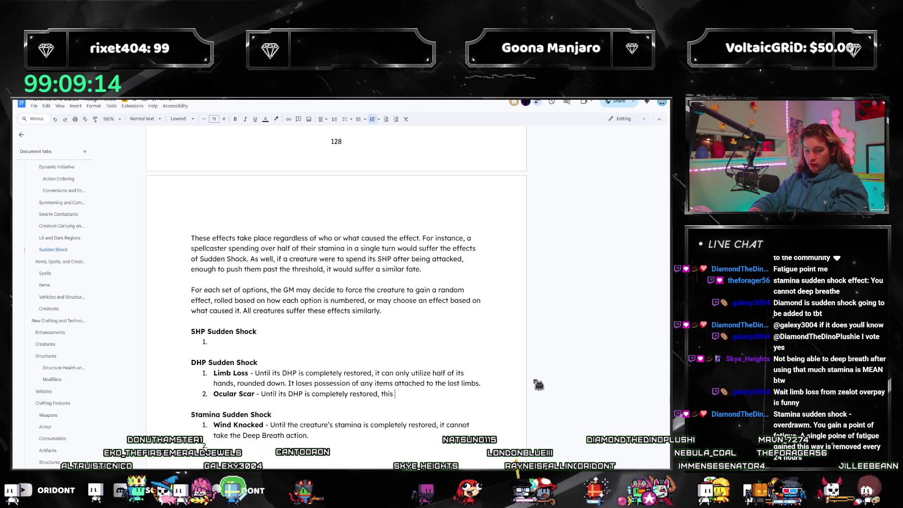
key("BackSpace")
key("BackSpace")
key("BackSpace")
type("e creature")
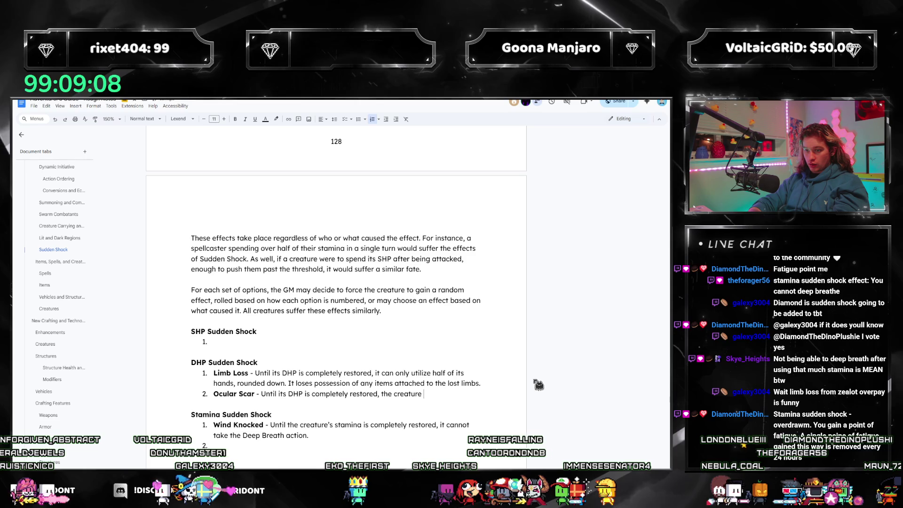
type(" is")
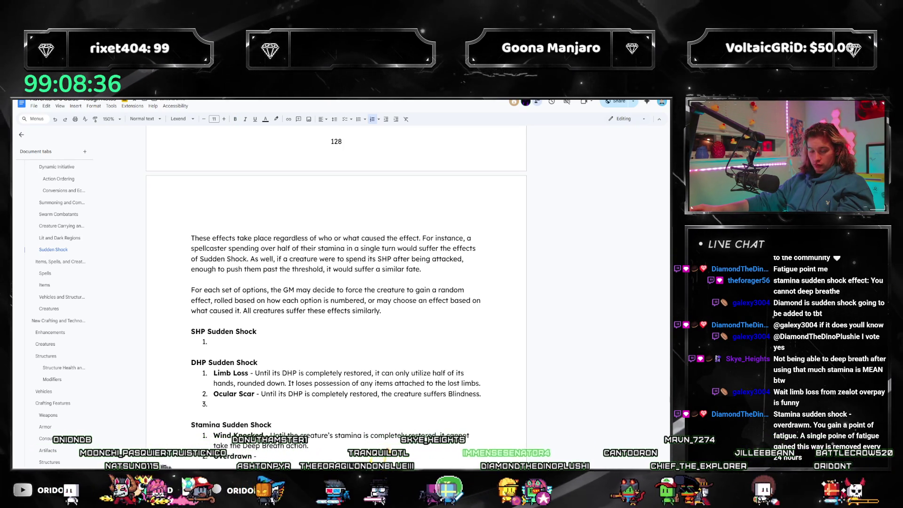
- Move Overdrawn into a new first Stamina item above Wind Knocked
double_click(237, 457)
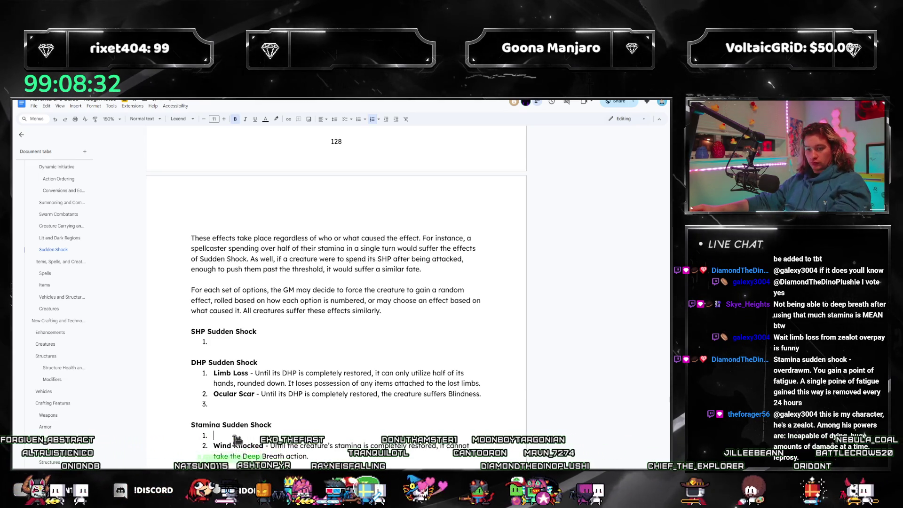
key("Return")
key("Up")
type("Overdrawn - Until ")
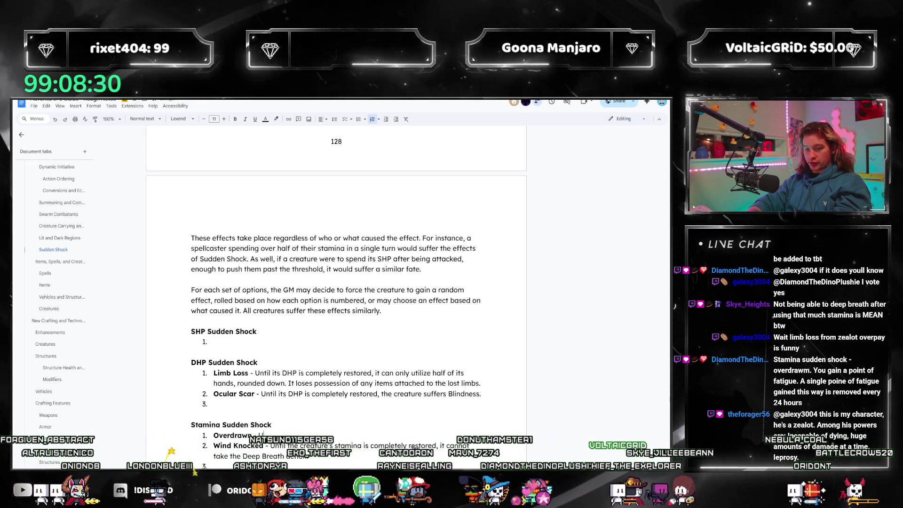
type("the creature completes")
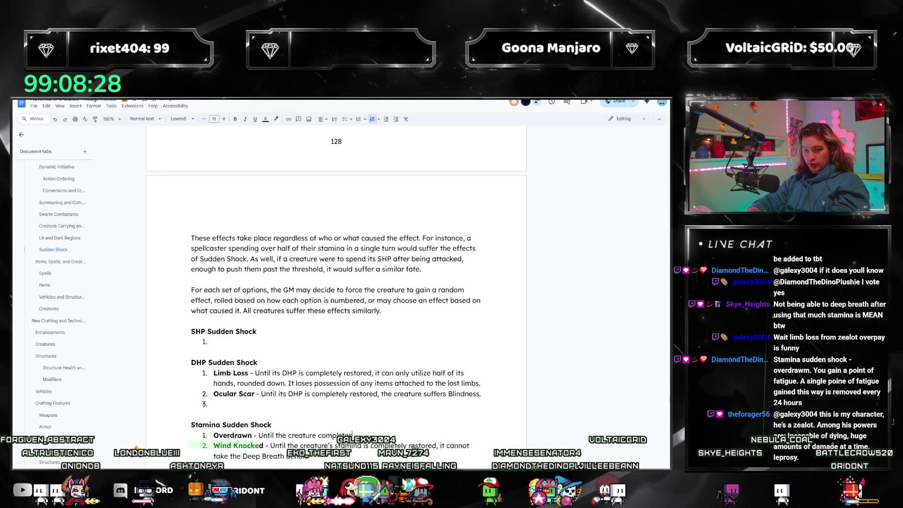
type(" a rest, it gains a point of Fatigue.")
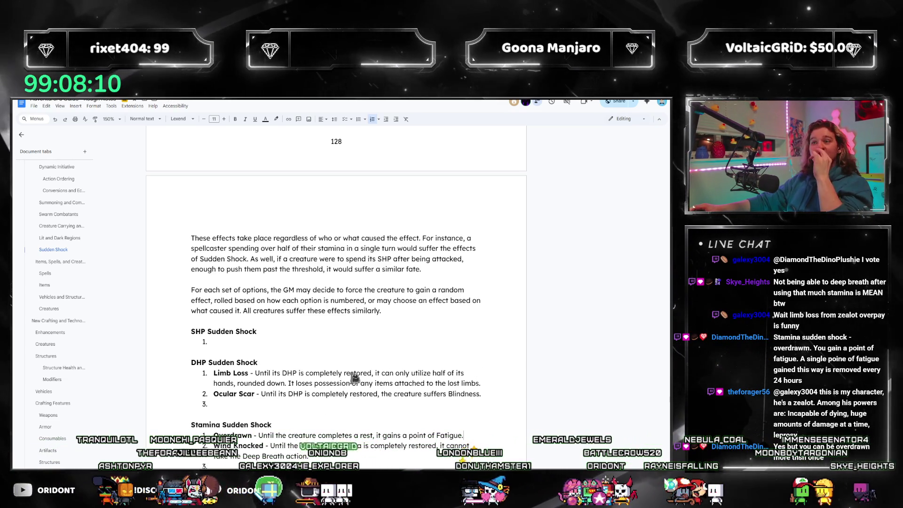
scroll(349, 377, "down", 2)
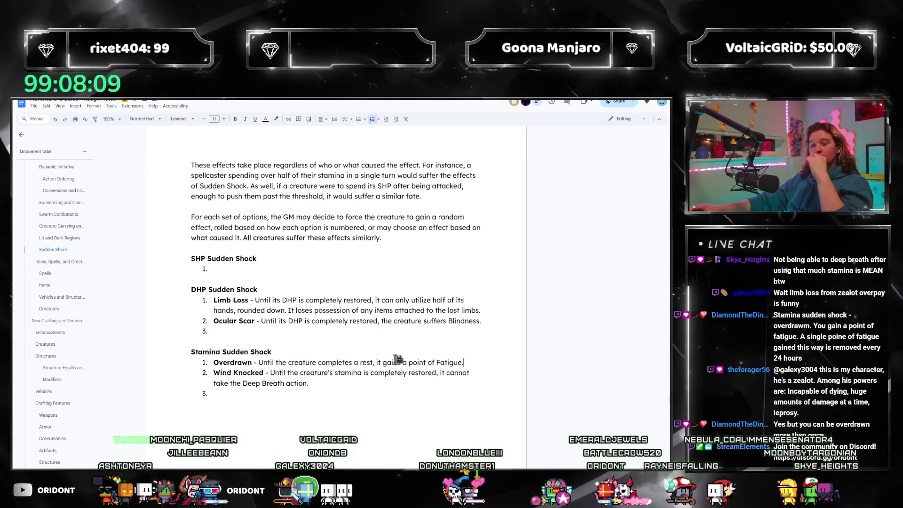
left_click(375, 394)
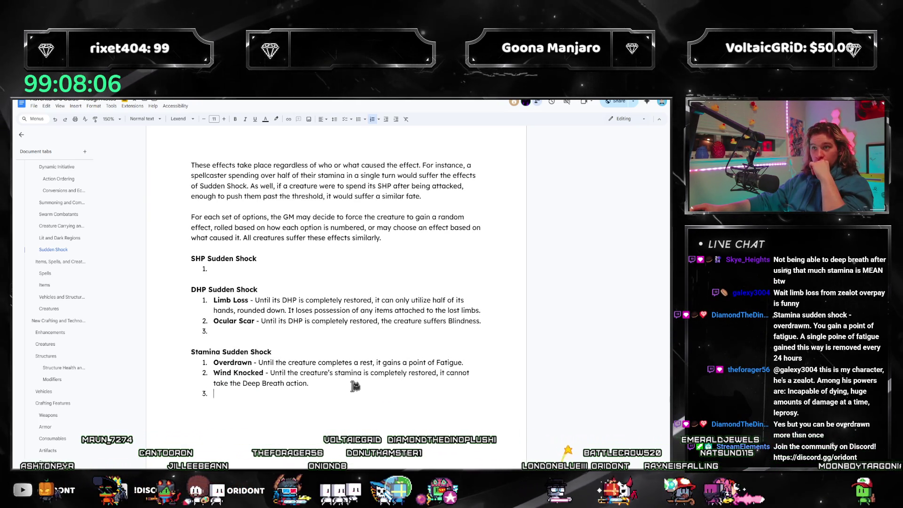
left_click_drag(344, 383, 221, 373)
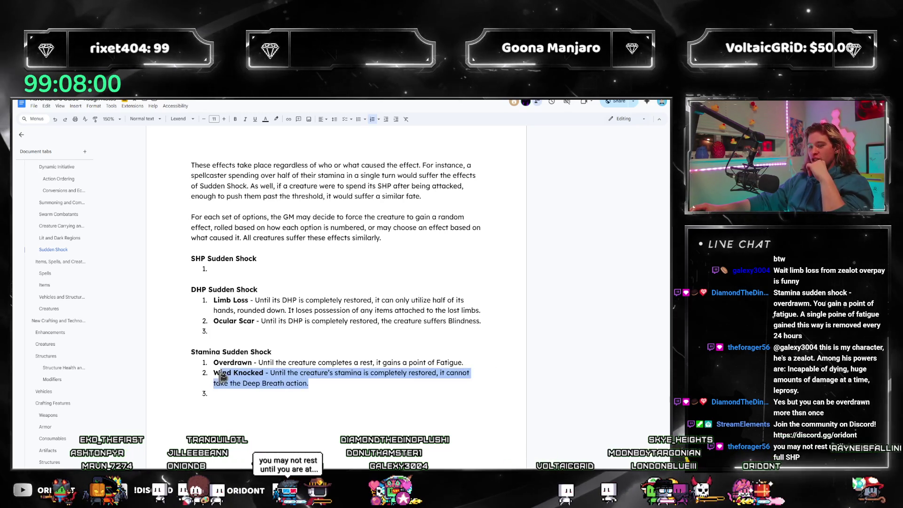
left_click_drag(463, 363, 169, 363)
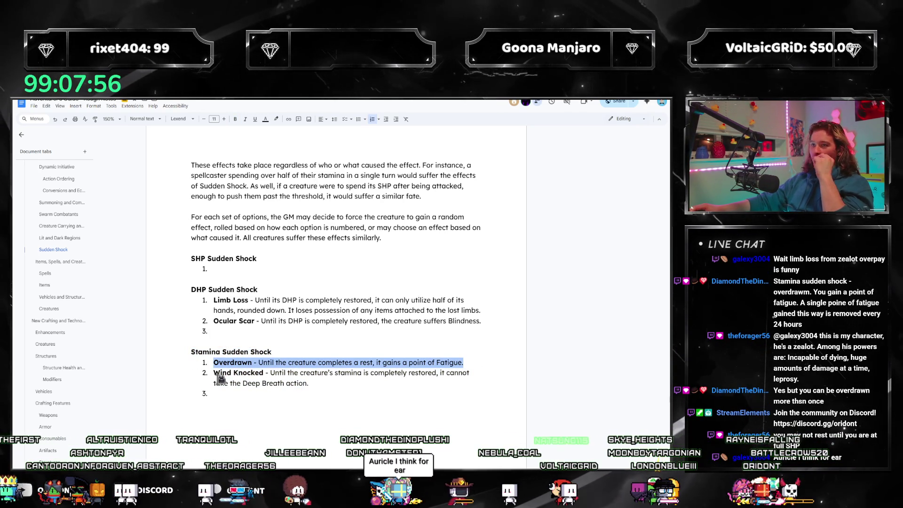
left_click_drag(461, 364, 151, 365)
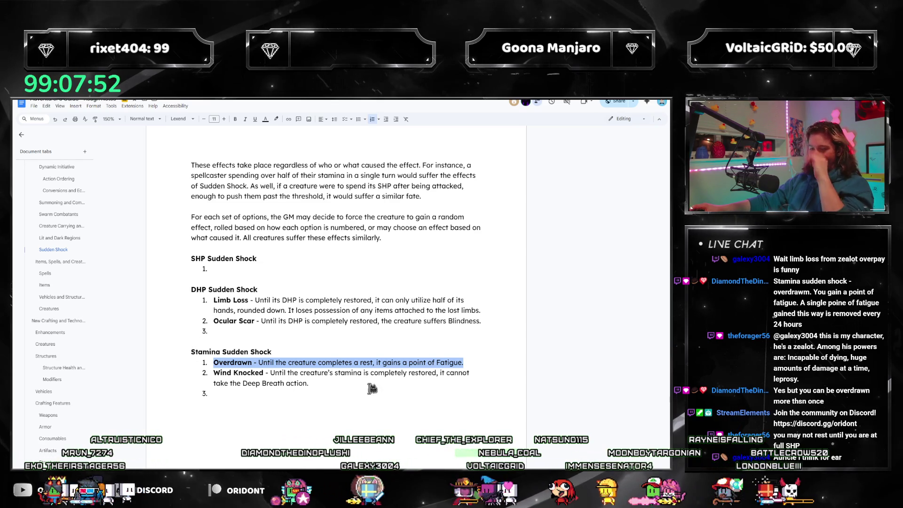
left_click(502, 365)
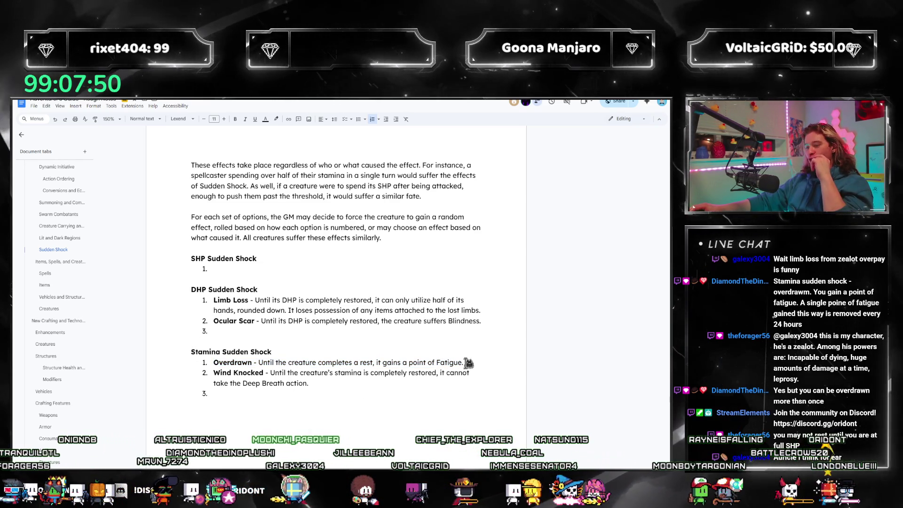
left_click_drag(308, 383, 216, 369)
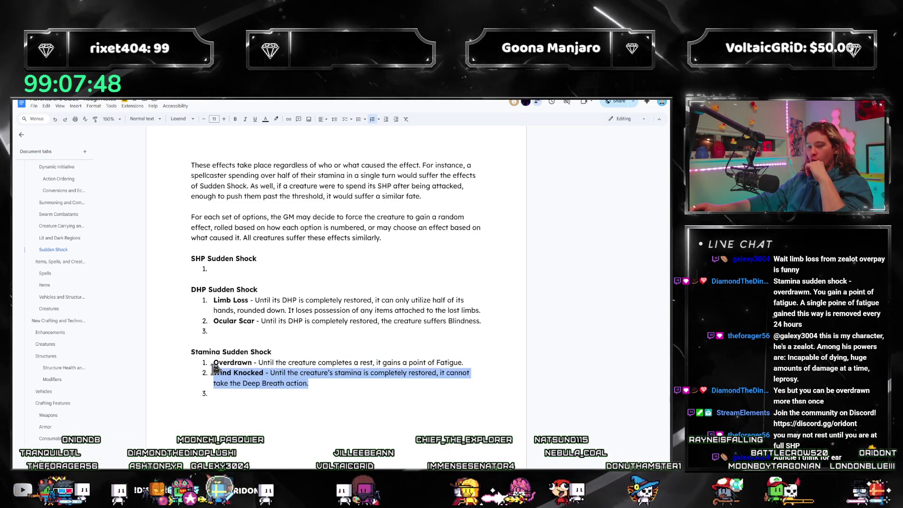
left_click(317, 371)
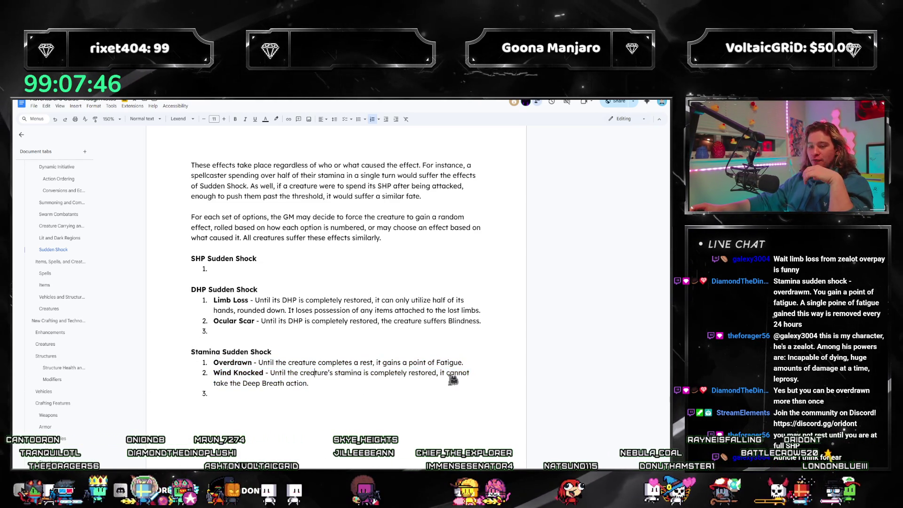
left_click_drag(468, 367, 299, 348)
left_click(300, 396)
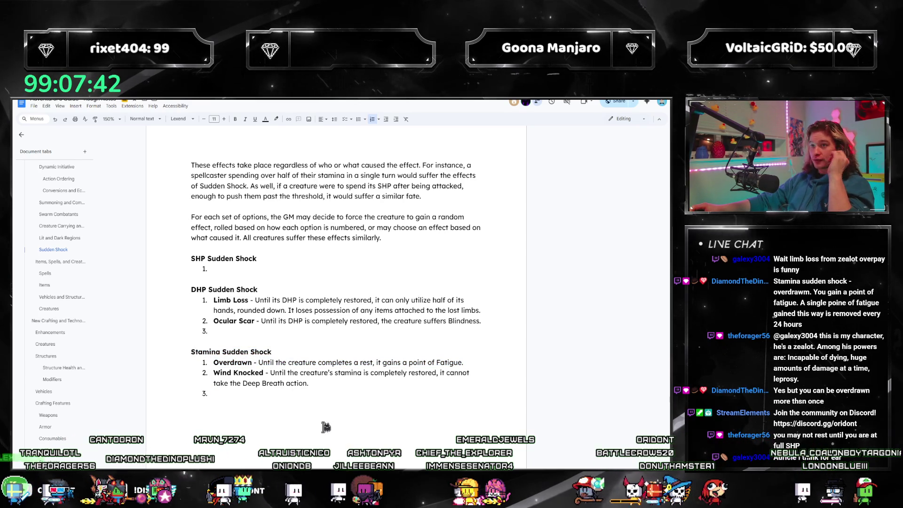
left_click(271, 332)
type("Aur")
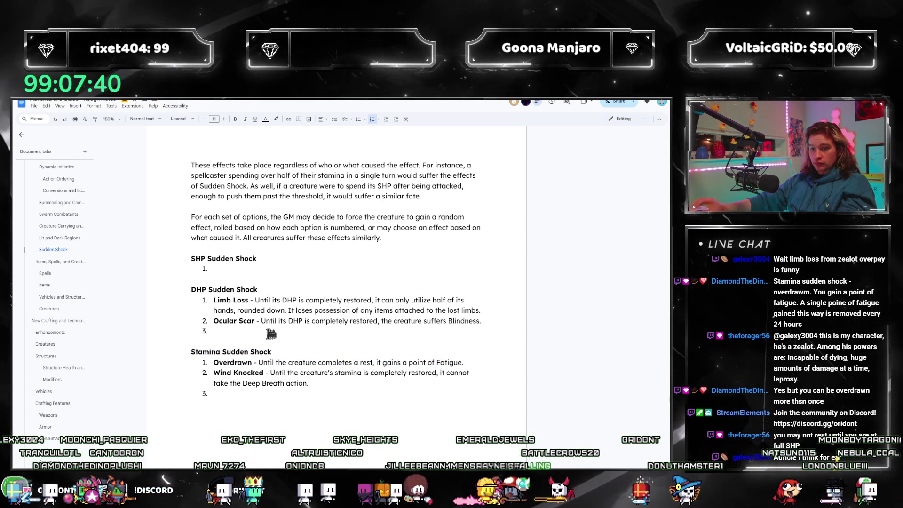
type("icle Scar - Until its DHP is completely restored, the creature")
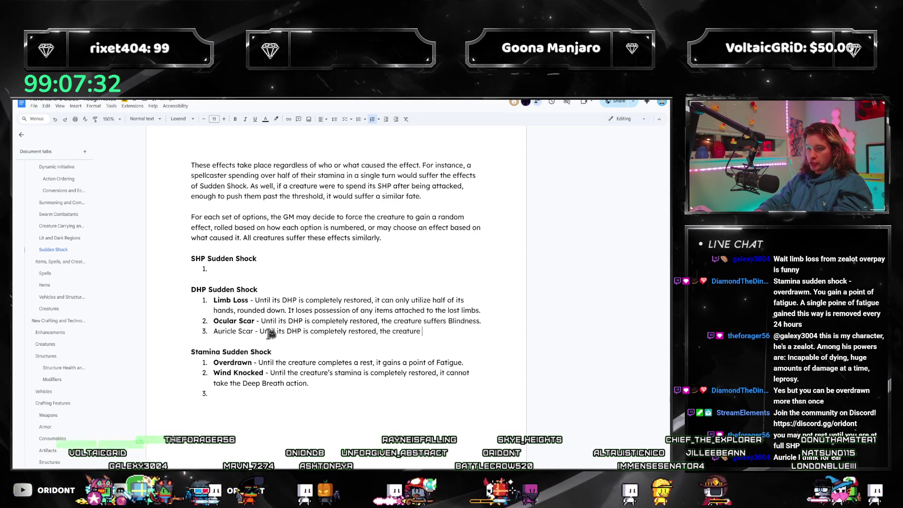
type("suffers Deafens")
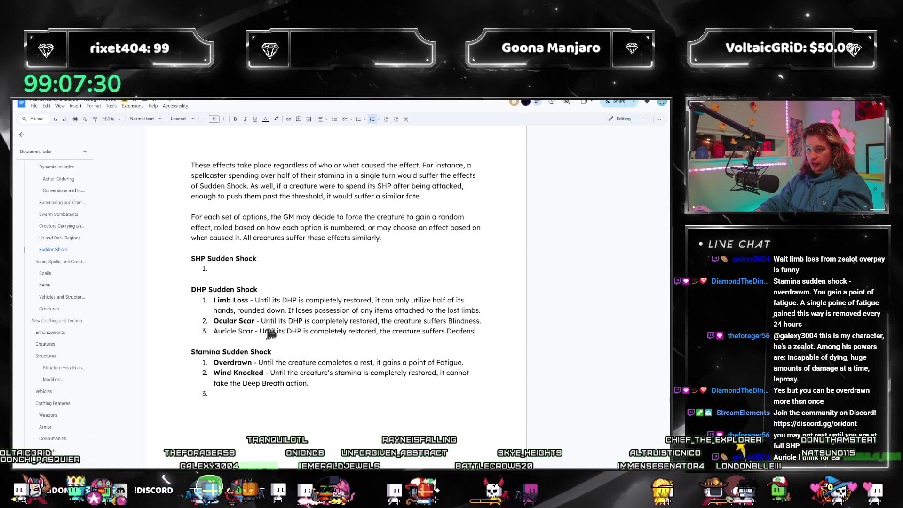
key("BackSpace")
key("BackSpace")
key("BackSpace")
type("ness.")
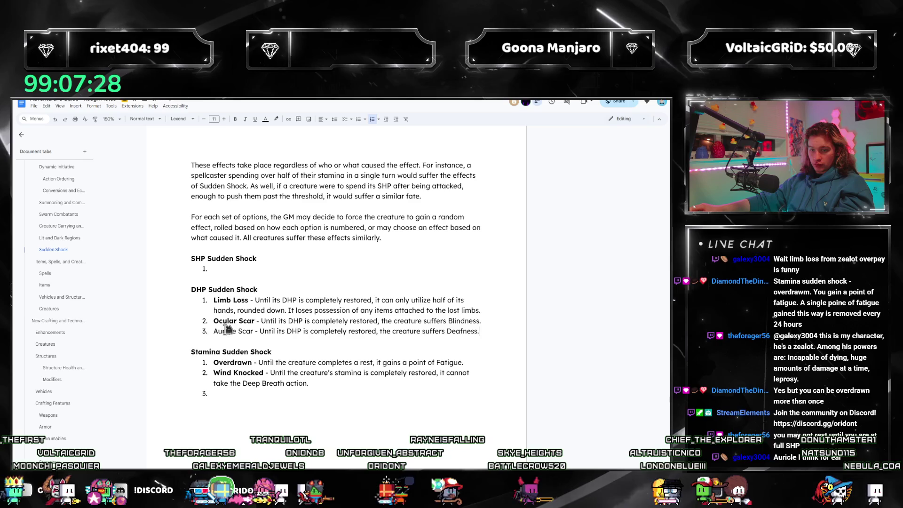
- Bold the Auricle Scar title of the third DHP effect causing Deafness
double_click(227, 330)
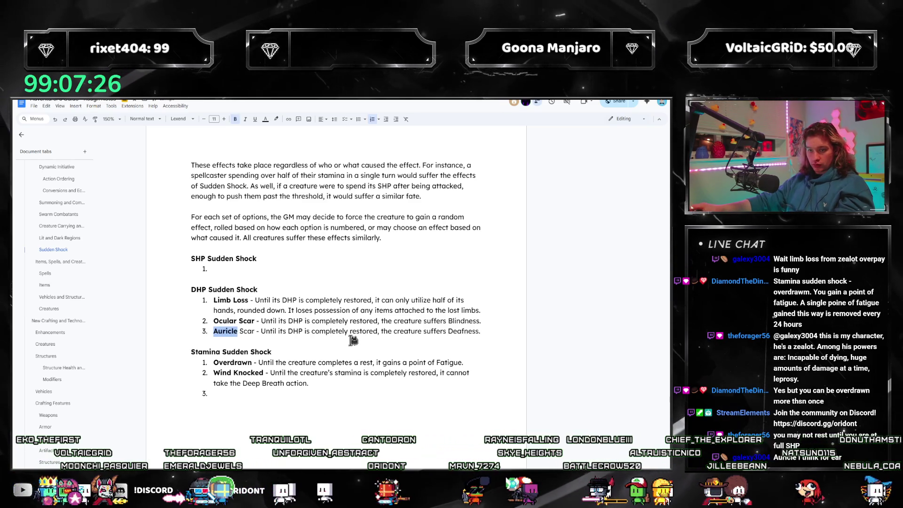
double_click(248, 330)
key("ctrl+b")
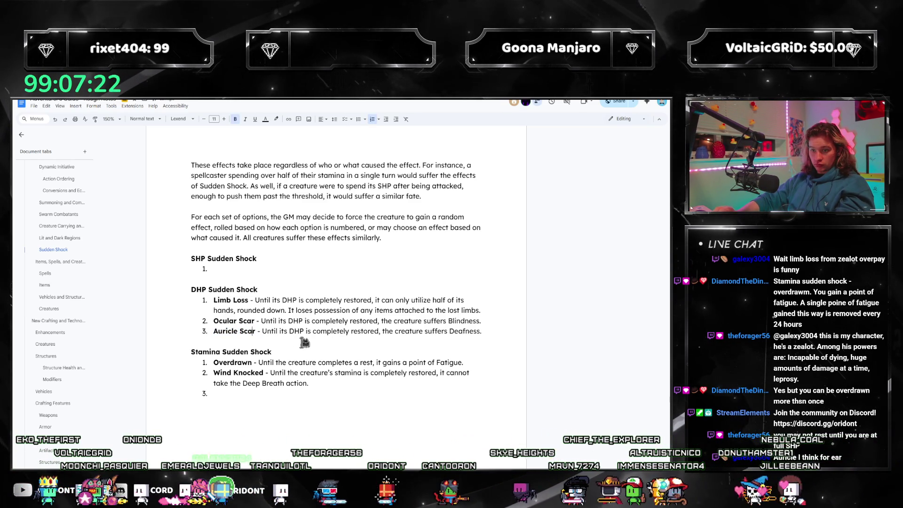
key("Right")
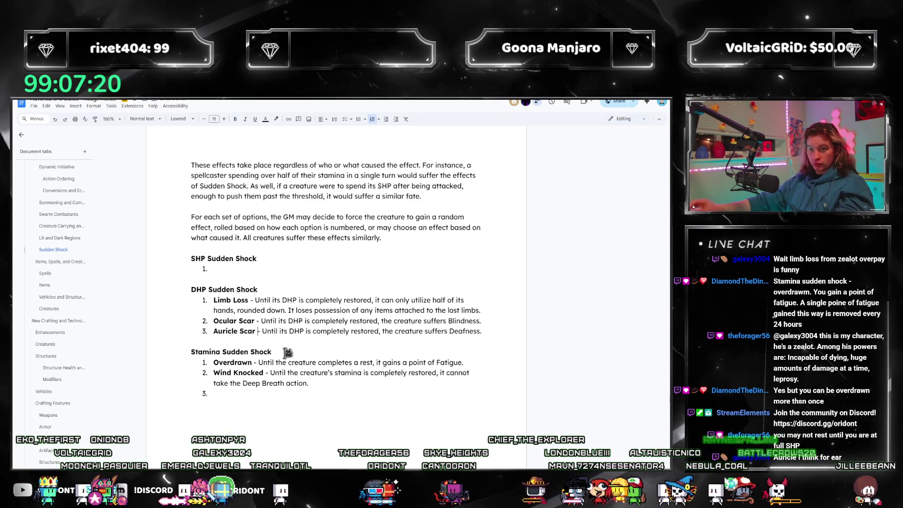
left_click(214, 299)
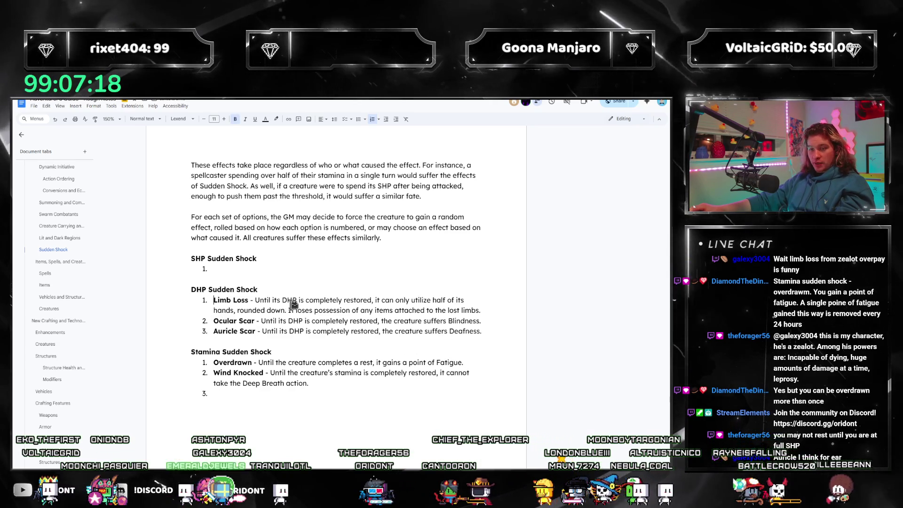
- Insert bold-titled Spinal Tap as the first DHP effect, causing Paralysis until DHP is restored
key("Return")
type("Sp")
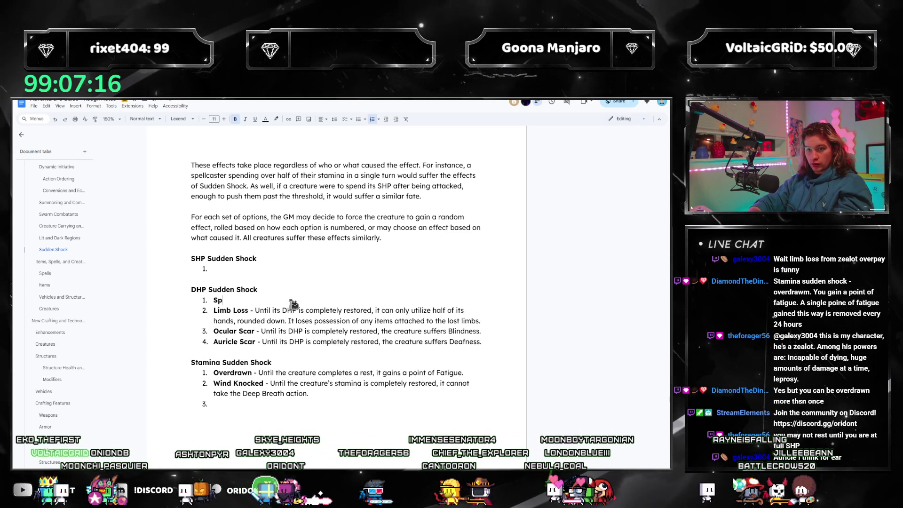
type("inal Tap")
key("ctrl+b")
type("- Until its DHP ")
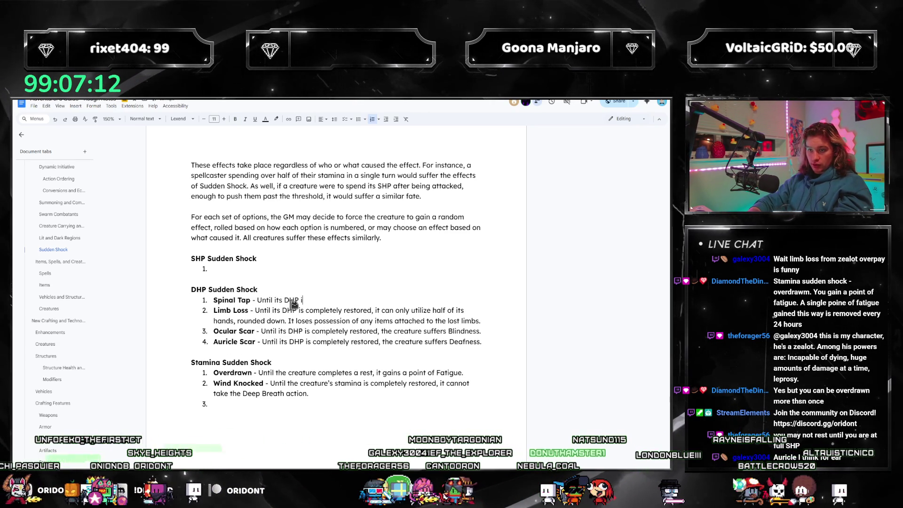
type("is completely restored, ")
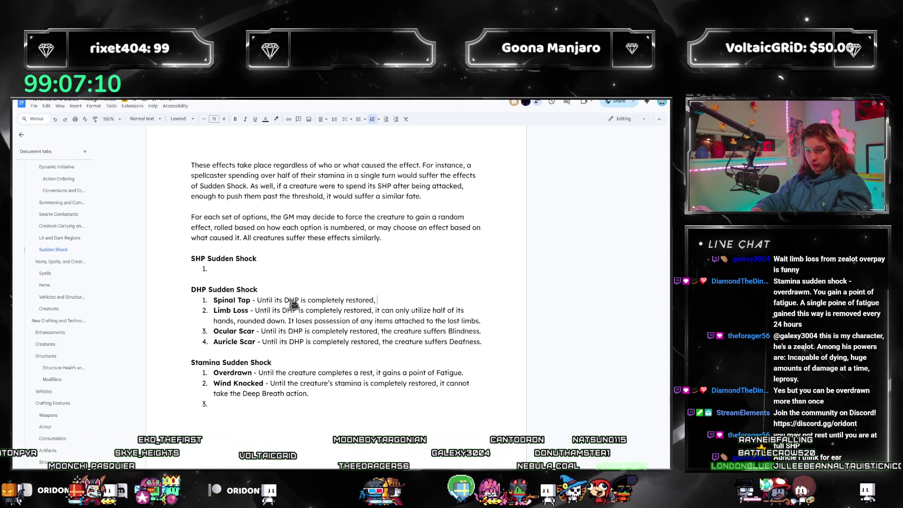
type("the creature suffers Paralysis.")
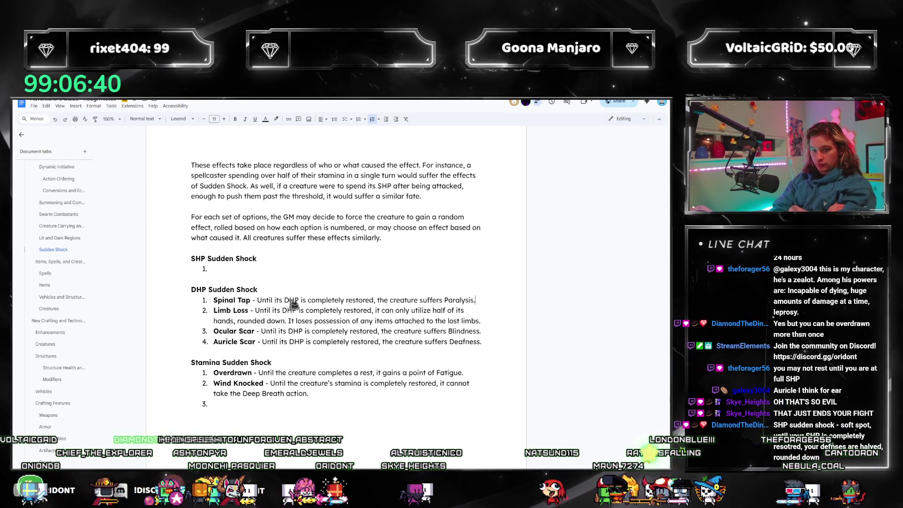
left_click(258, 266)
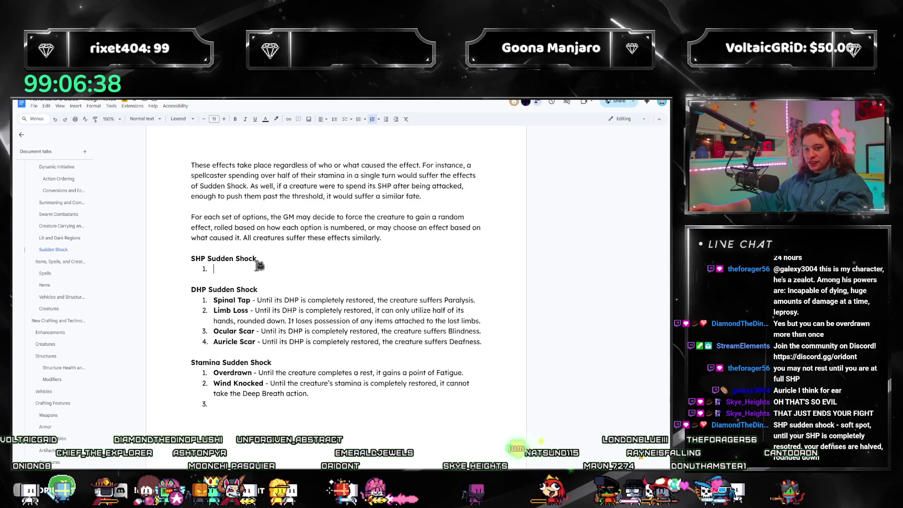
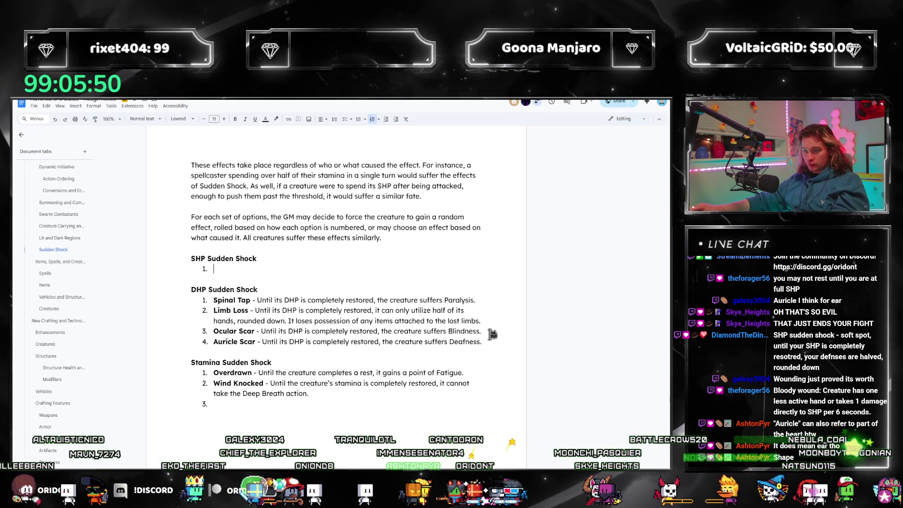
- Start a fifth DHP item after Auricle Scar with the bold name 'Bleeding Out - '
left_click(504, 338)
key("Return")
type("Blee")
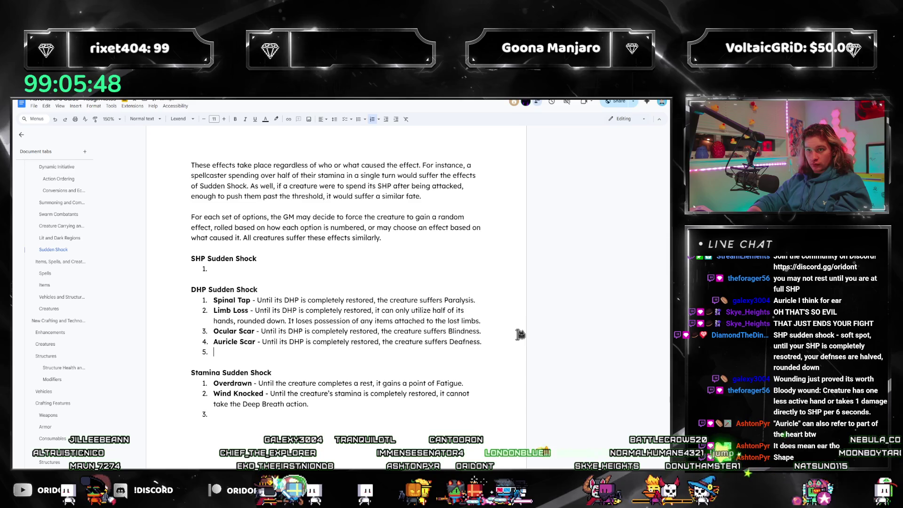
type("ding Out -")
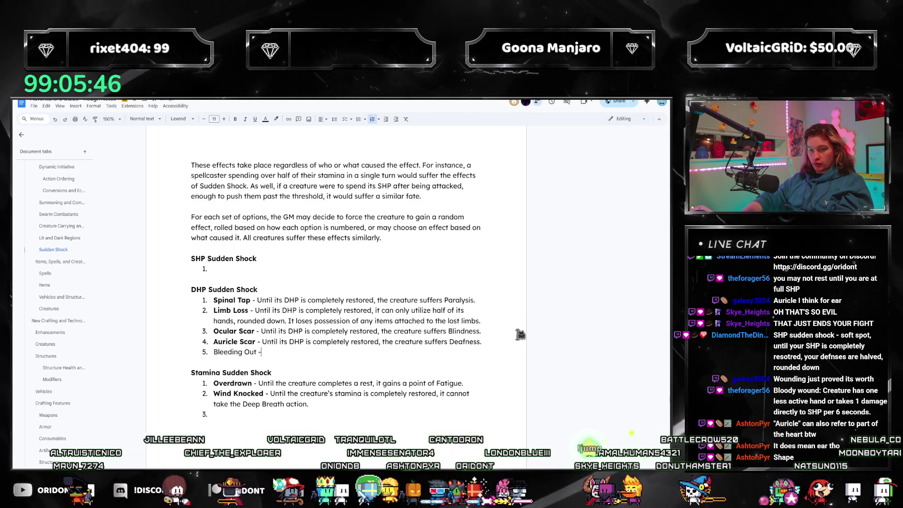
key("ctrl+b")
key("End")
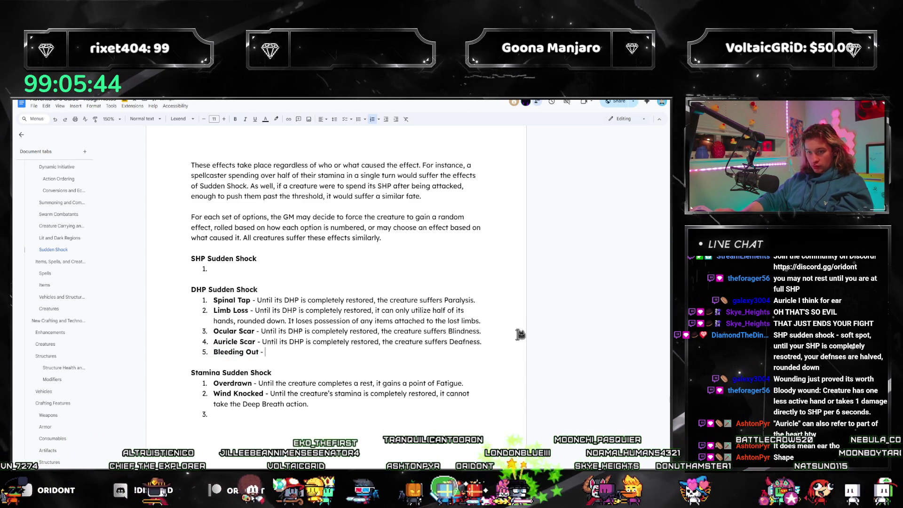
type("This")
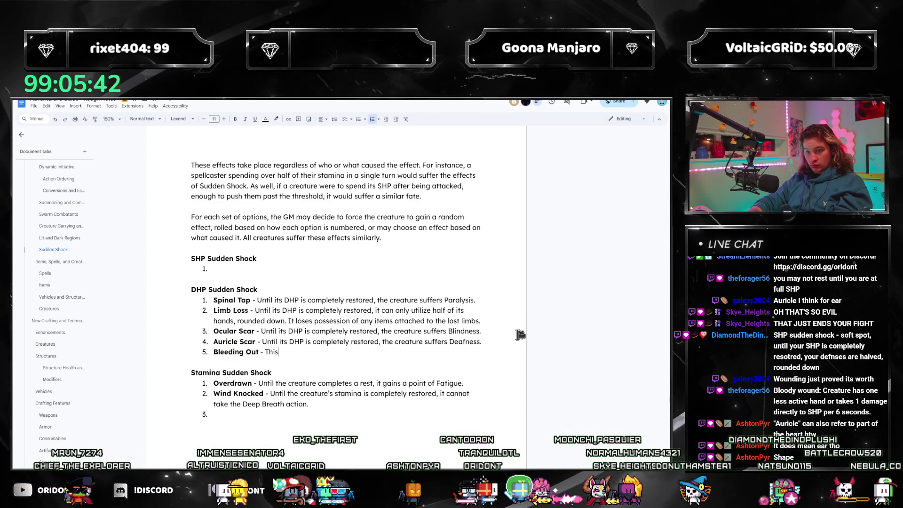
type(" cUntil it compl")
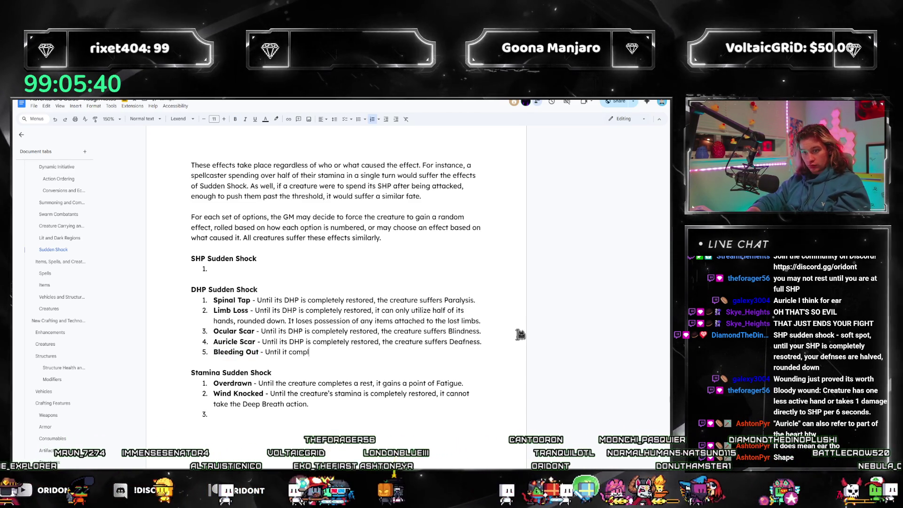
type("ete")
- Write Bleeding Out's effect: lose 1d4 SHP each turn, not damage, no excess to DHP
key("BackSpace")
key("BackSpace")
key("BackSpace")
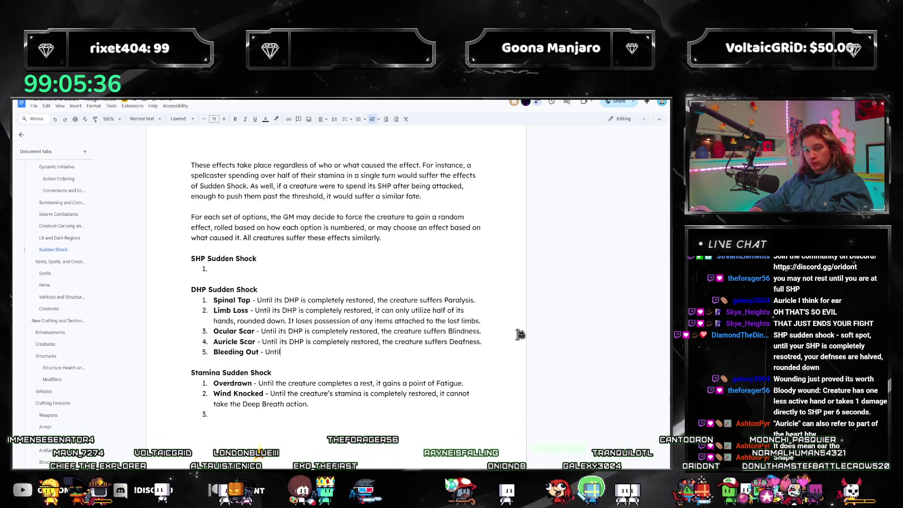
key("BackSpace")
key("BackSpace")
key("BackSpace")
type("This creature loses 1d4")
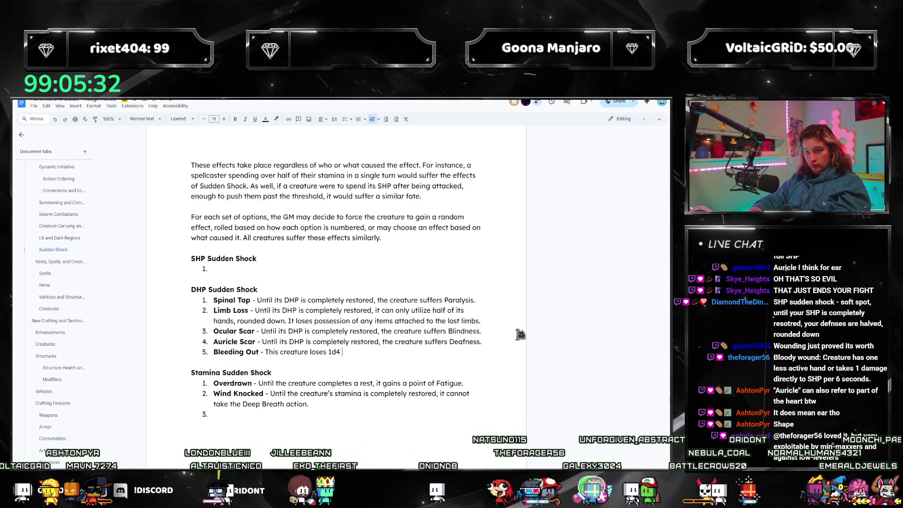
type("SHP at the beg")
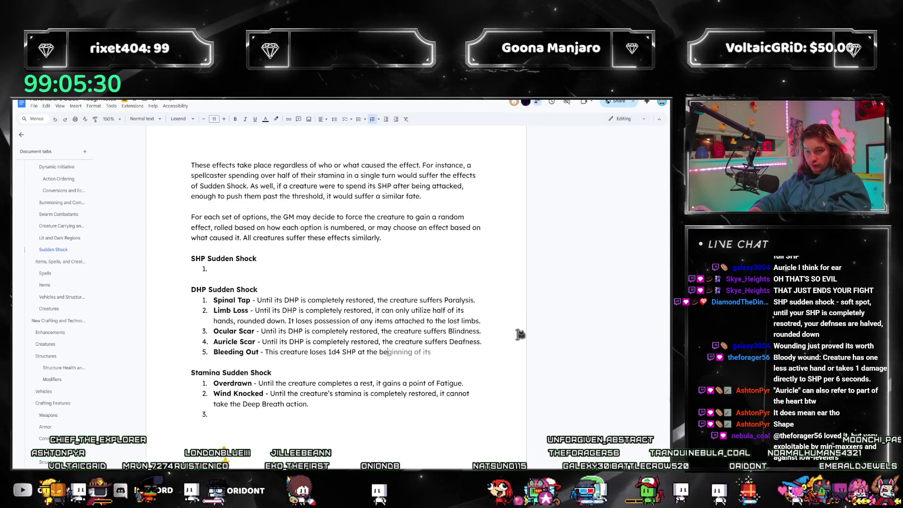
type("inning of each turn.")
key("shift+Return")
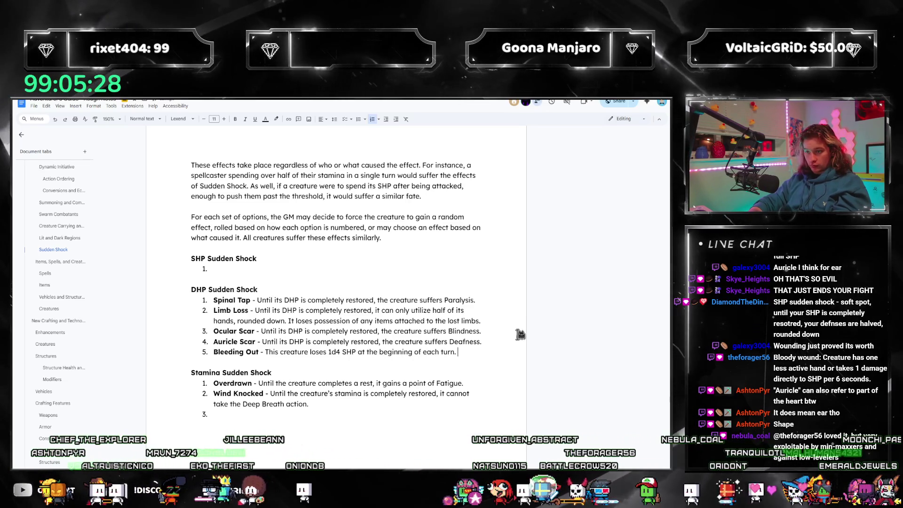
type("Damage dealt this way cann")
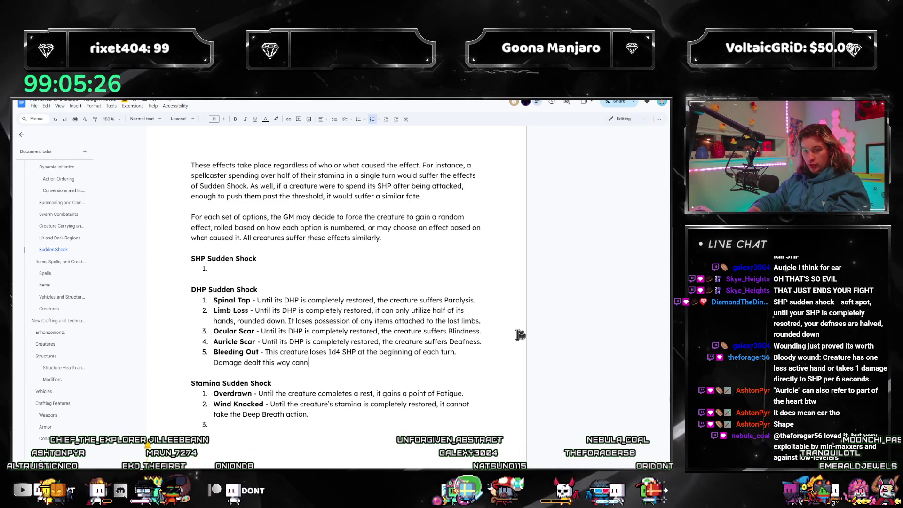
type("ot be blocked or do")
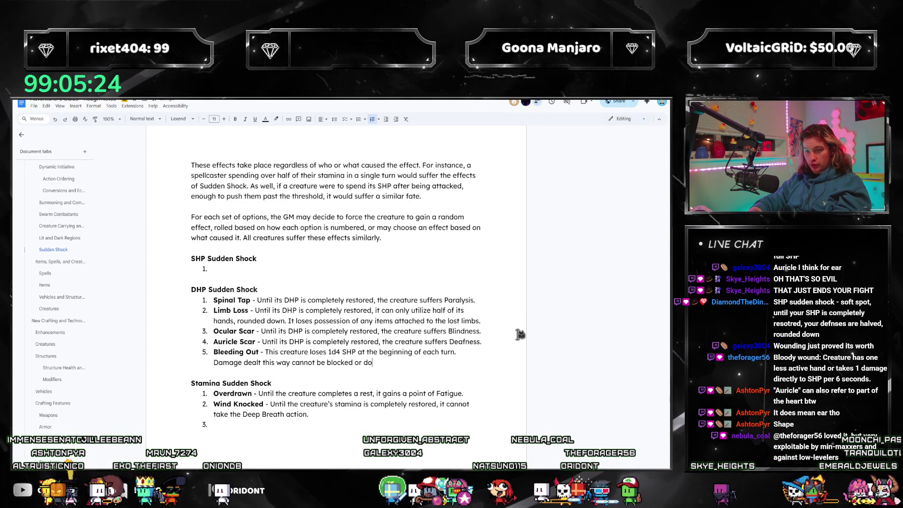
type("dged,")
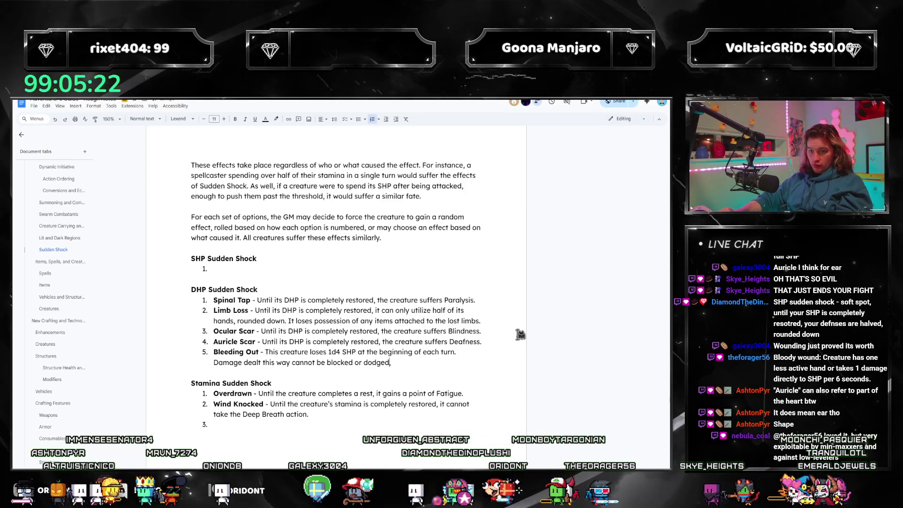
key("Home")
key("ctrl+shift+Right")
key("ctrl+shift+Right")
key("ctrl+shift+Right")
key("ctrl+shift+Right")
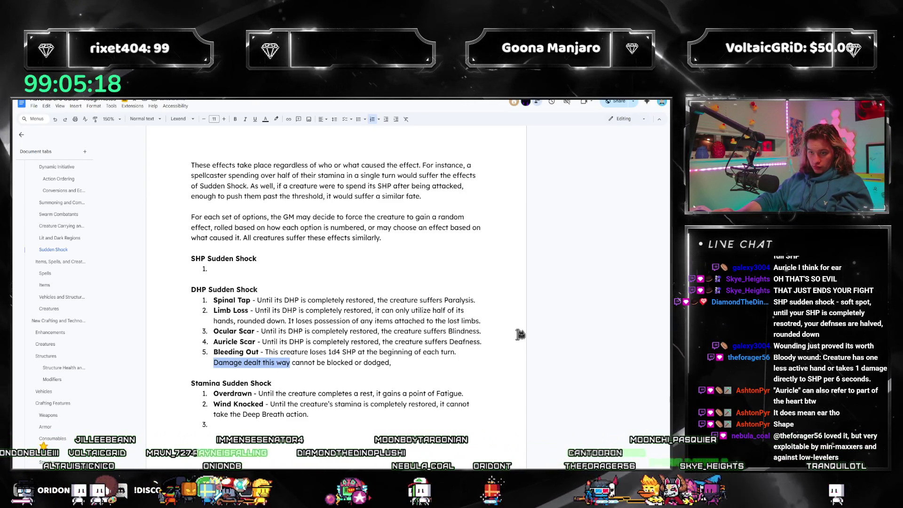
key("ctrl+shift+Right")
key("ctrl+shift+Right")
key("ctrl+shift+Right")
key("ctrl+shift+Right")
key("ctrl+shift+Right")
type("This effect is not considered d")
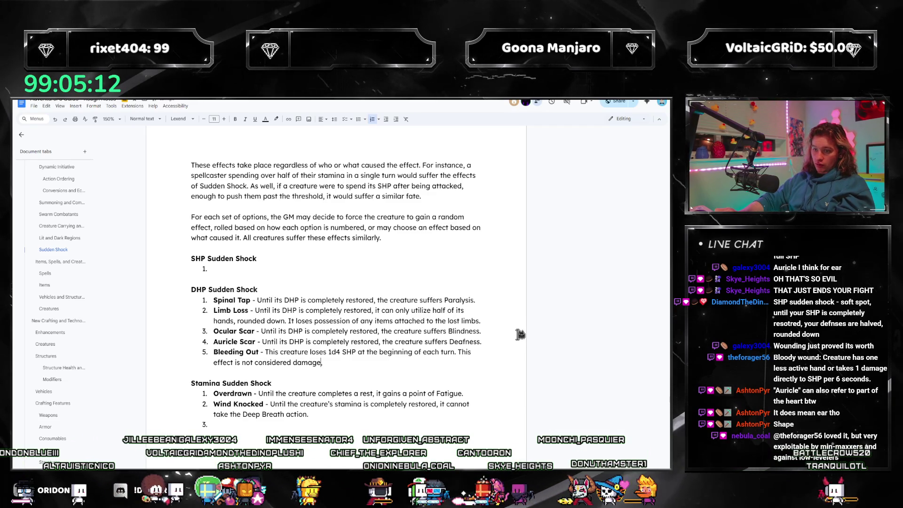
type("nd")
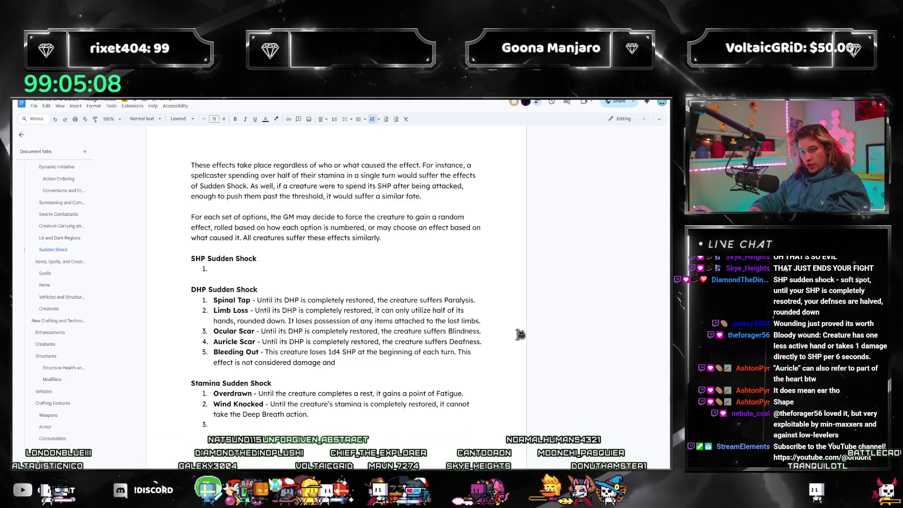
type(" excess does not carry over to DHP")
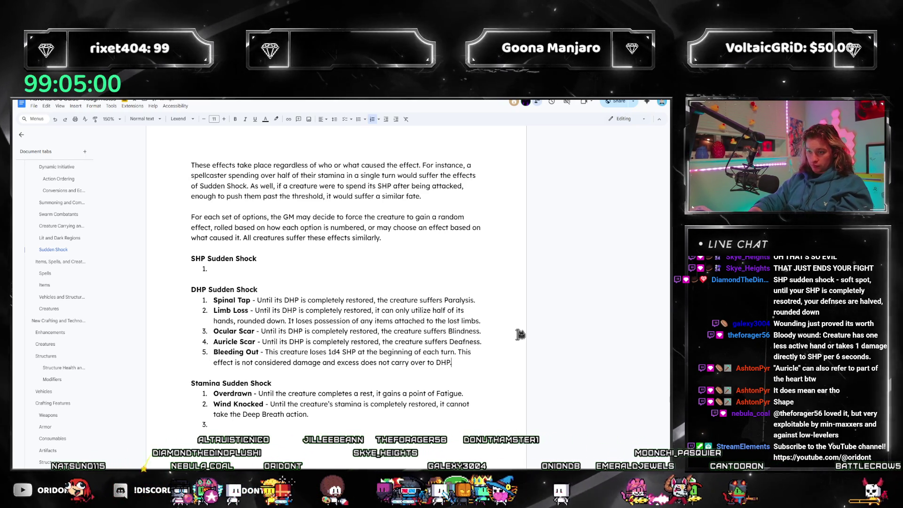
type(".")
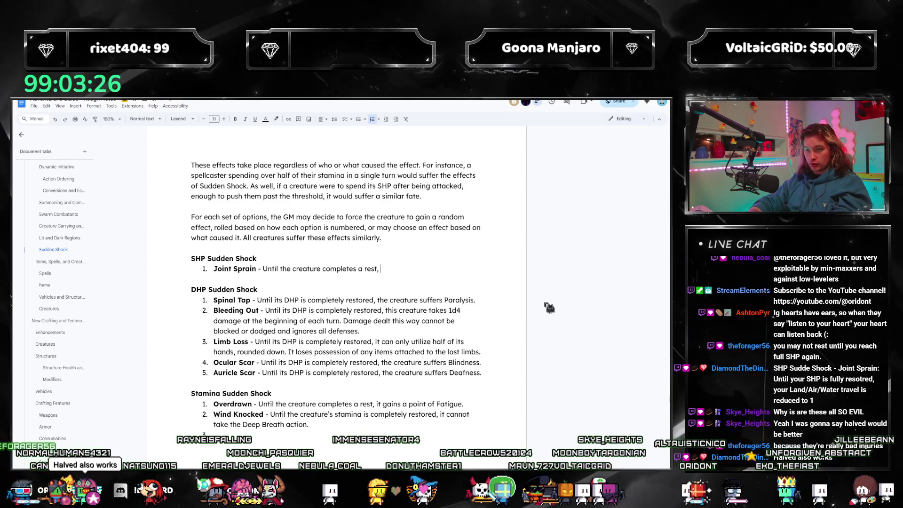
type("ts travel")
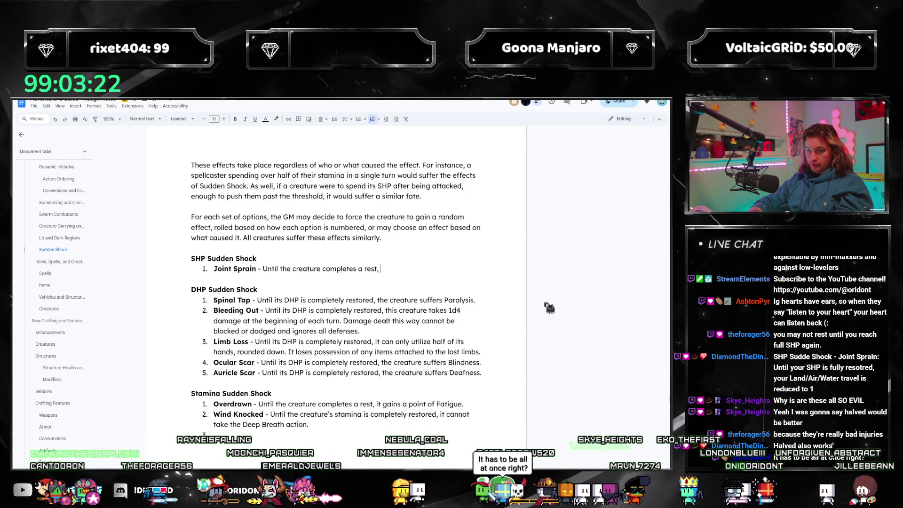
- Reword Joint Sprain to halve Land, Water and Air travel rounded up, then begin a bold 'Soft Spot' item above it
key("BackSpace")
type("each of its t")
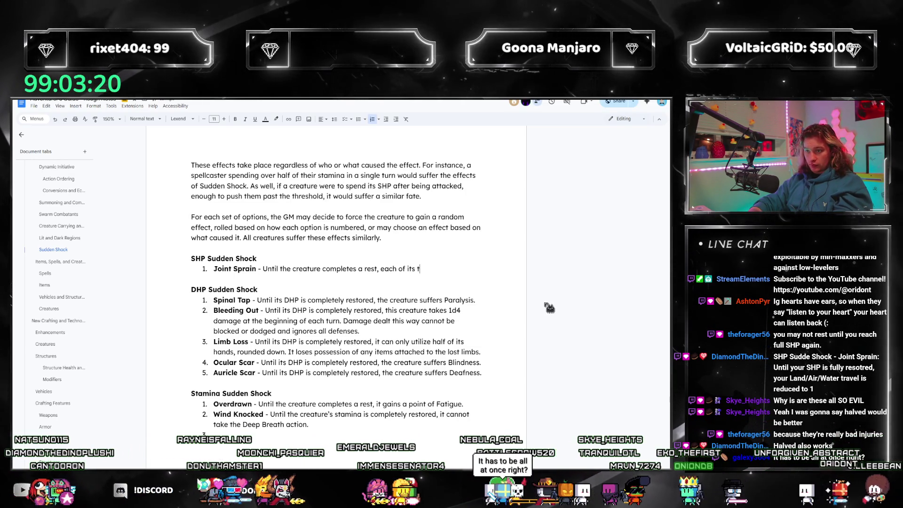
type("ravels are halved.")
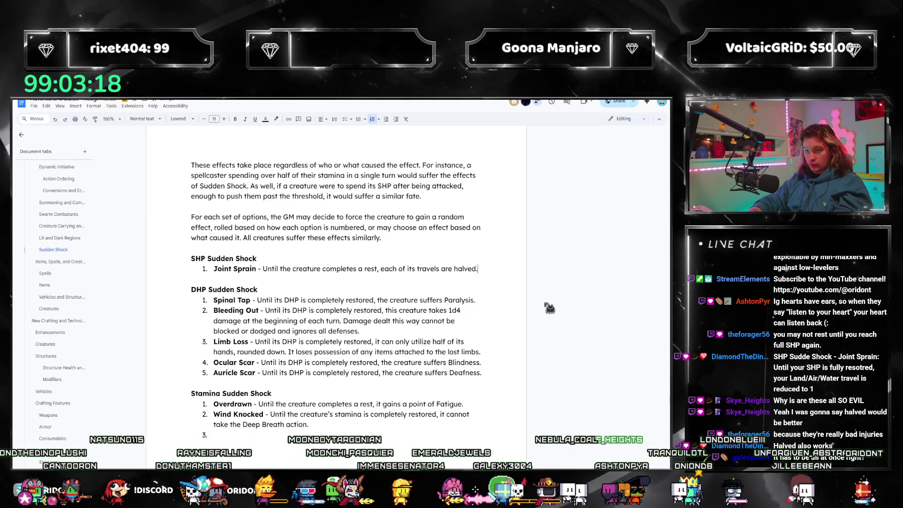
key("ctrl+shift+Left")
key("ctrl+shift+Left")
key("ctrl+shift+Left")
key("ctrl+shift+Left")
key("ctrl+shift+Left")
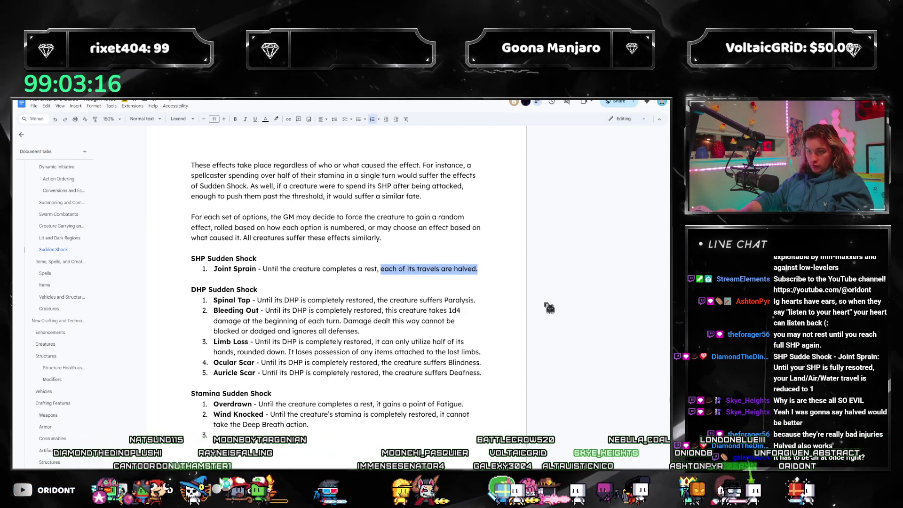
type("its Land")
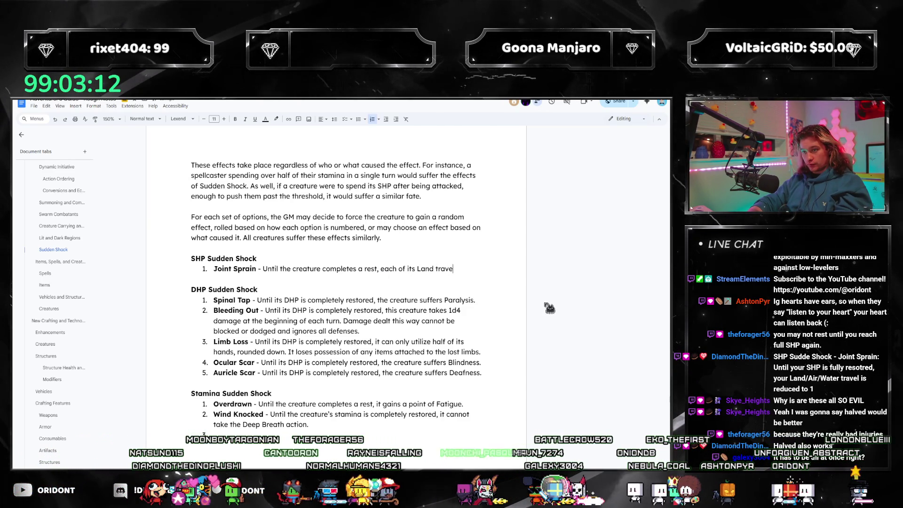
type(" travel, Water travel, and")
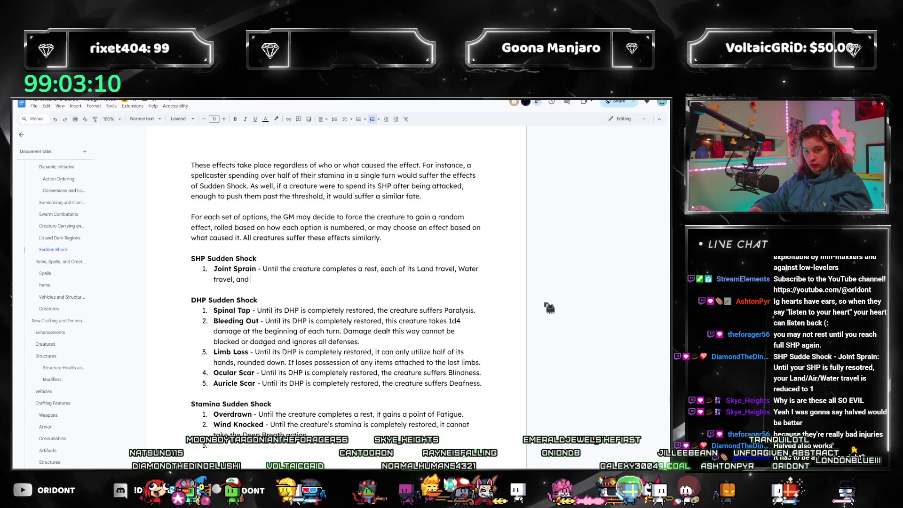
type(" Air travel are ha")
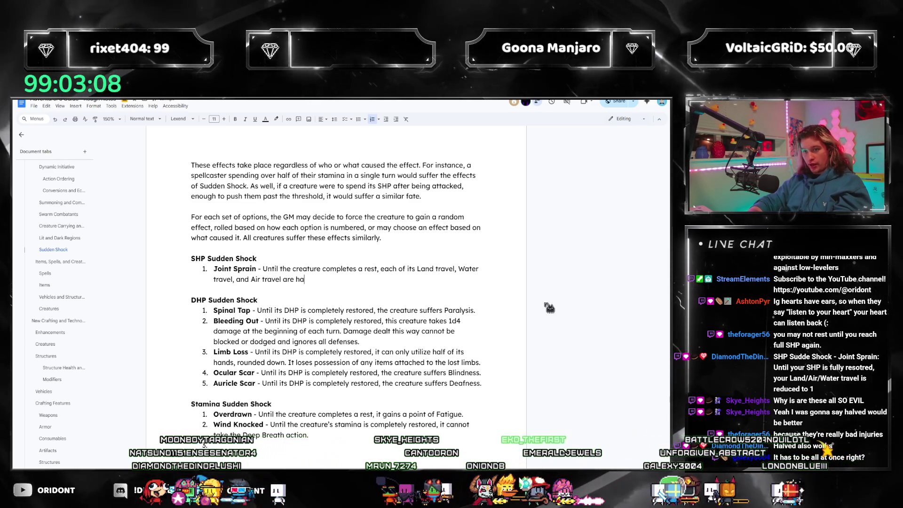
type("lved, rounded d")
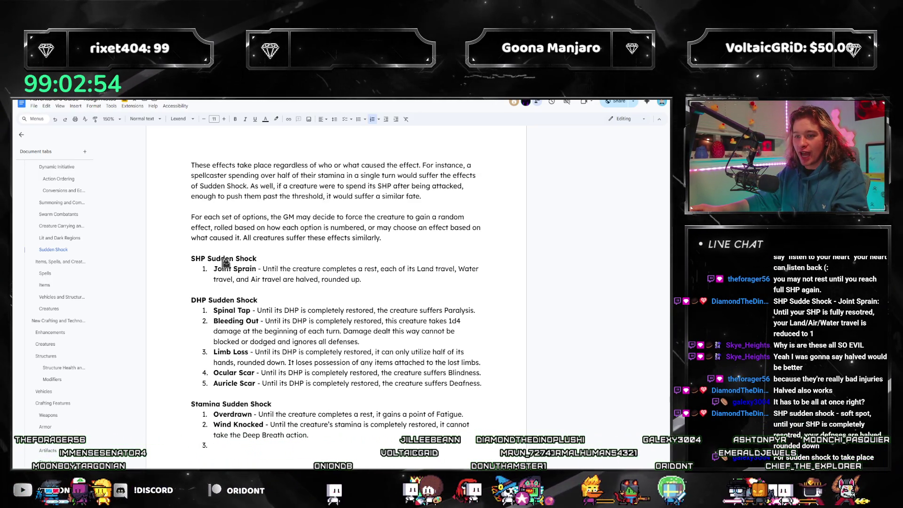
key("Return")
type("Soft Spot -")
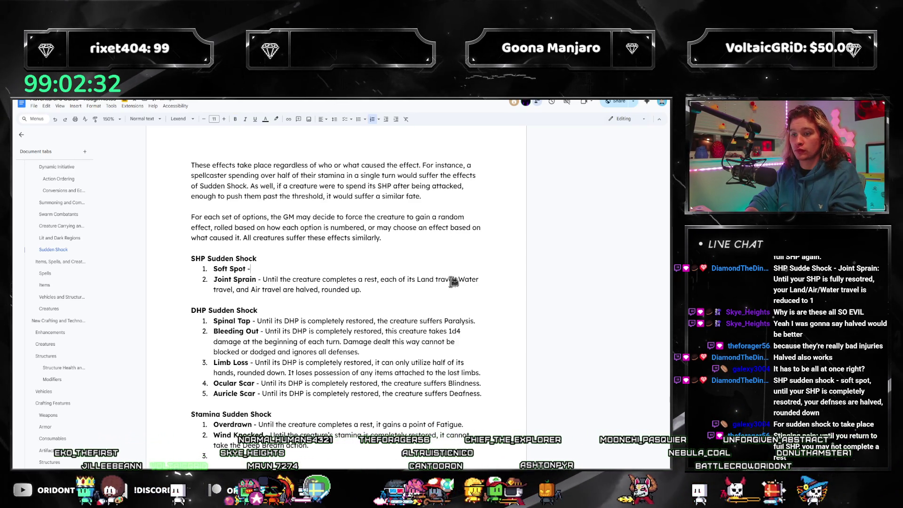
type("Until the creature")
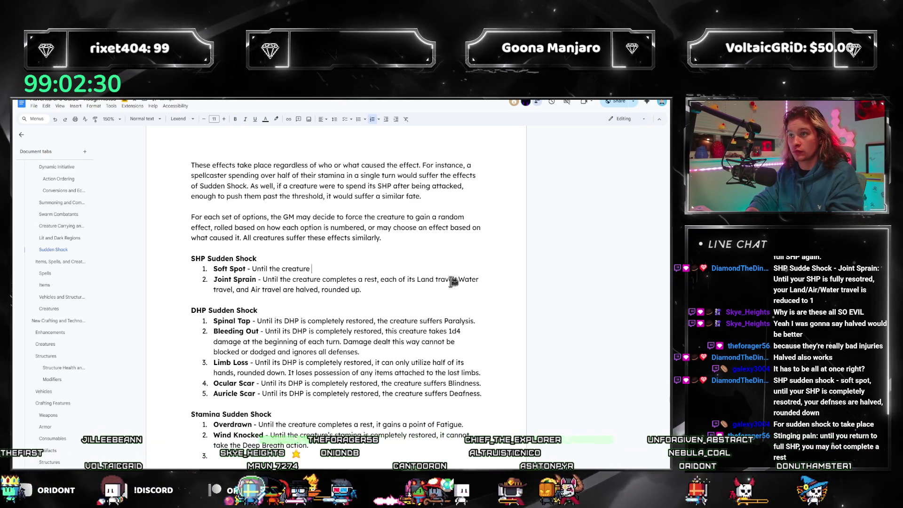
type(" completes a rest,")
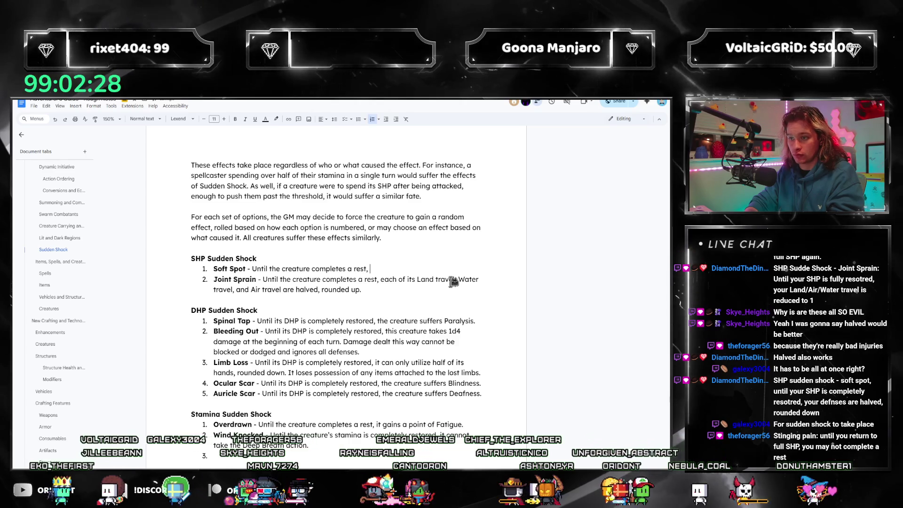
- Rewrite Soft Spot: until a rest, each of its defenses are halved, rounded down (undoing a stray paste into Joint Sprain)
key("BackSpace")
key("BackSpace")
type("or its SHP ")
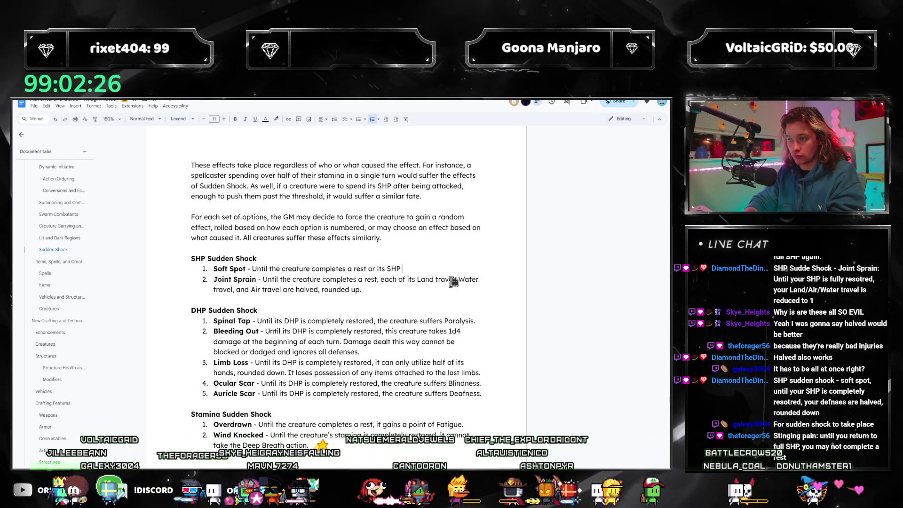
type("is fully restored,")
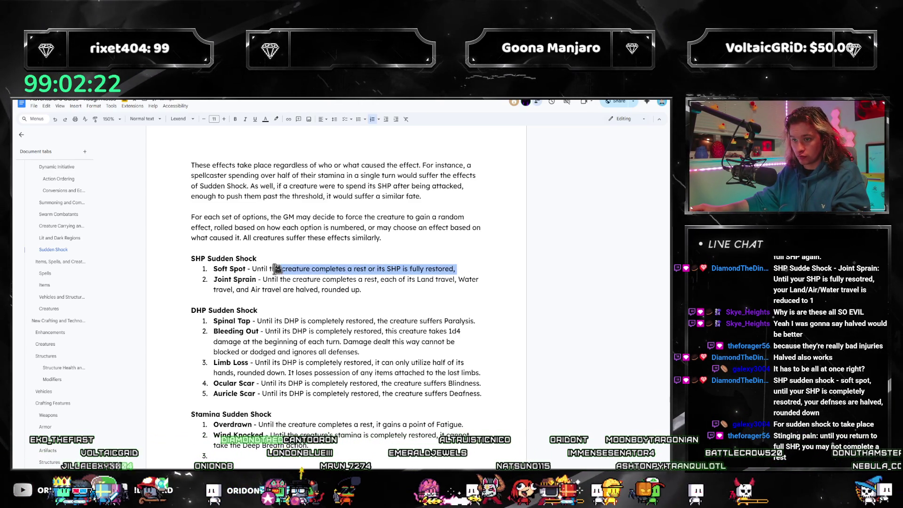
left_click_drag(263, 279, 383, 280)
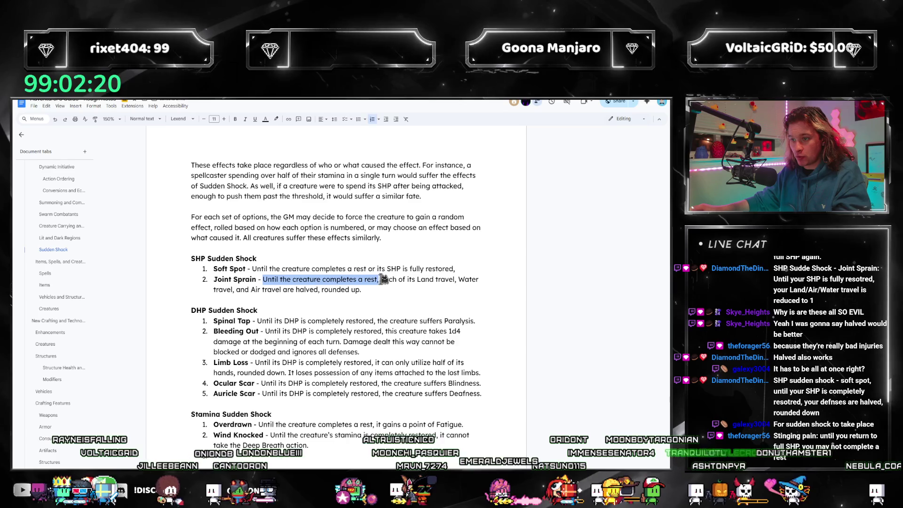
type("Until the creature completes a rest or its SHP is fully restored,")
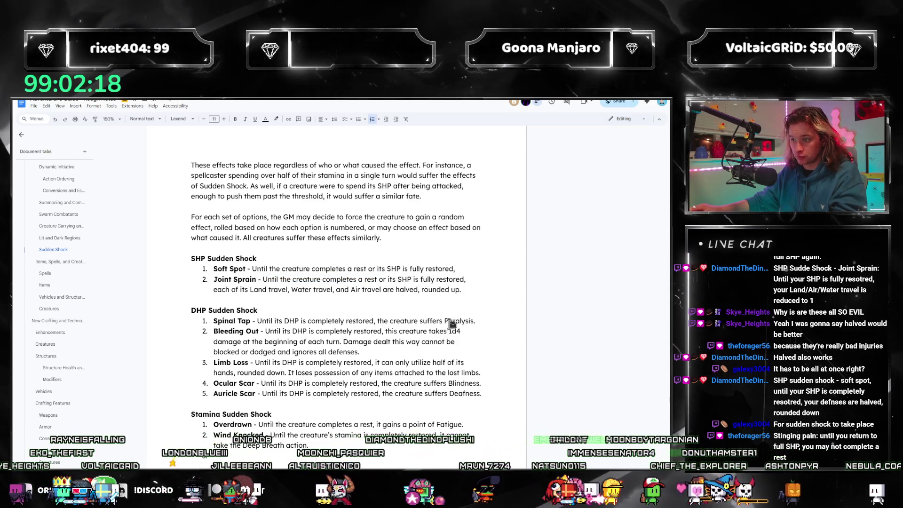
key("ctrl+z")
key("ctrl+z")
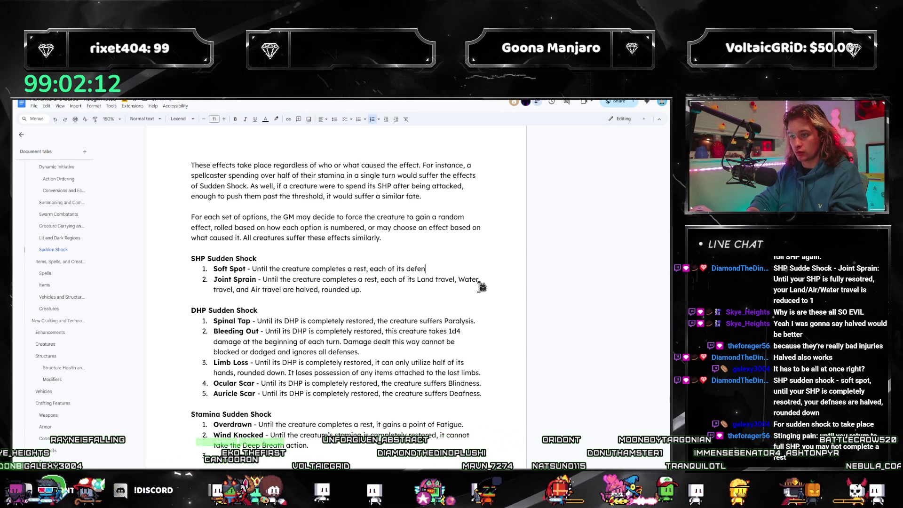
type("lved, rou")
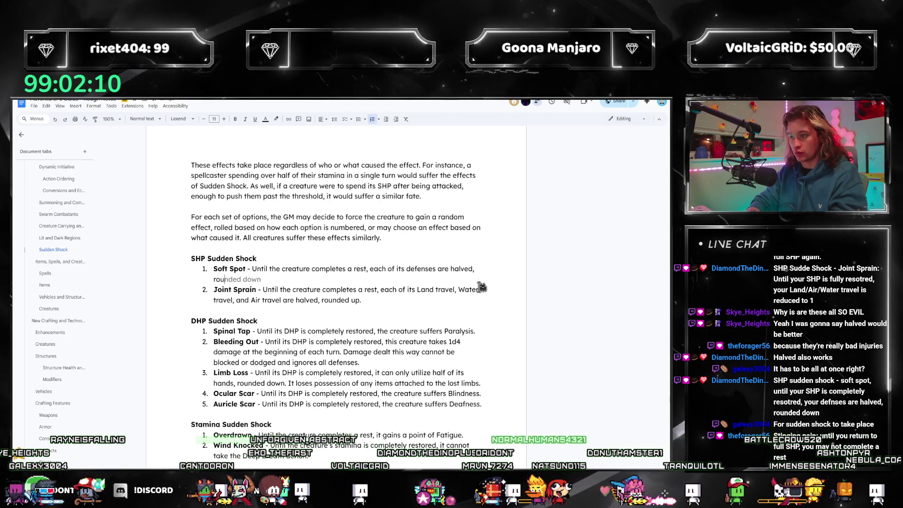
type("nd d down.")
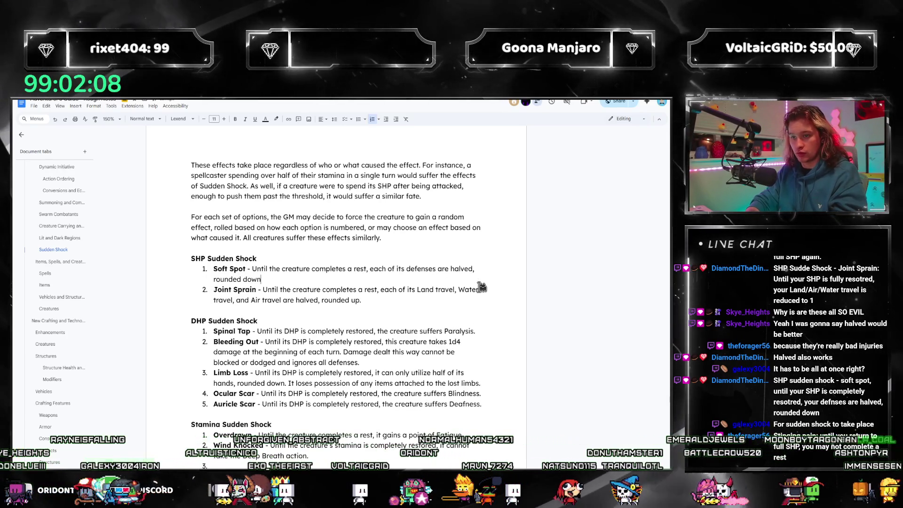
scroll(445, 377, "down", 2)
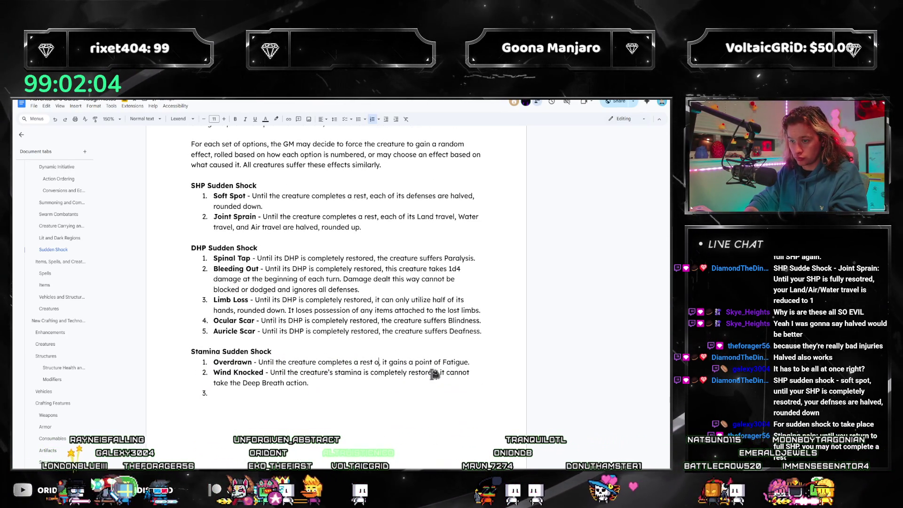
type("r its stam")
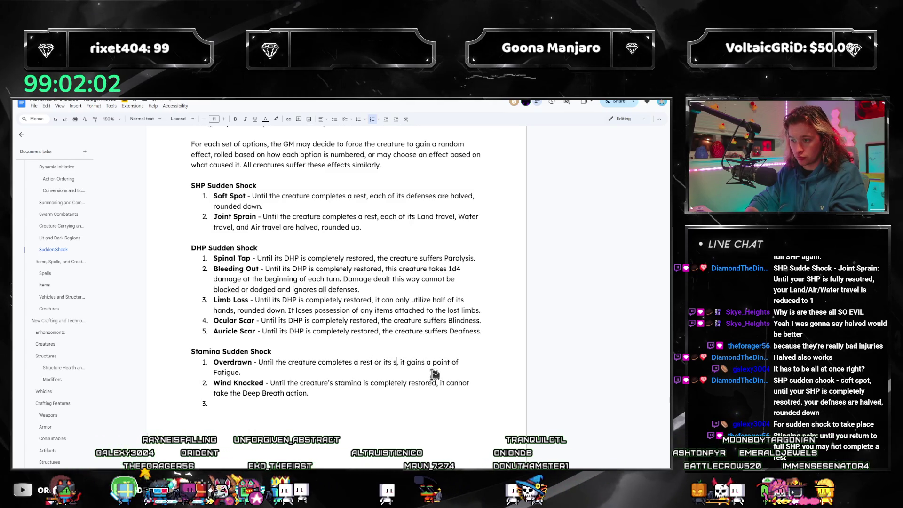
type("ina is fully")
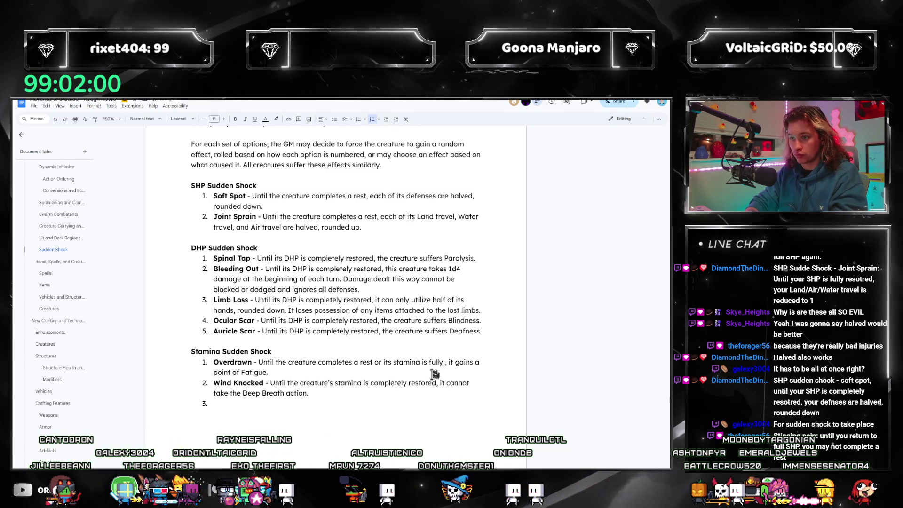
- Make Overdrawn last until a rest or its stamina is completely restored, reusing that condition in Wind Knocked
key("BackSpace")
key("BackSpace")
key("BackSpace")
type("letely ")
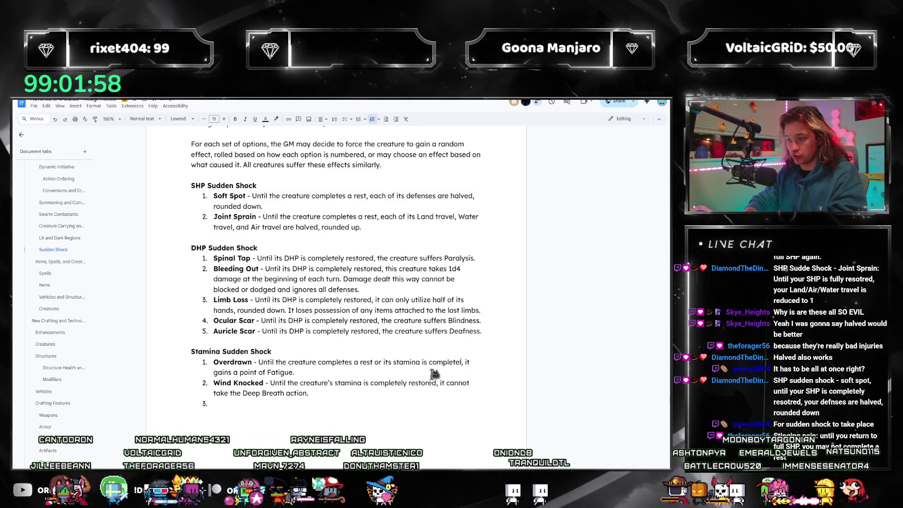
type("restored")
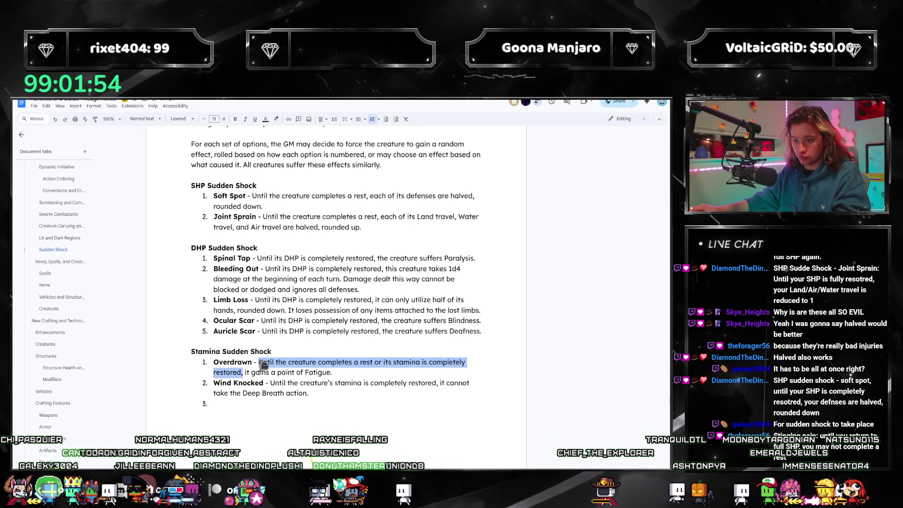
left_click_drag(272, 383, 443, 385)
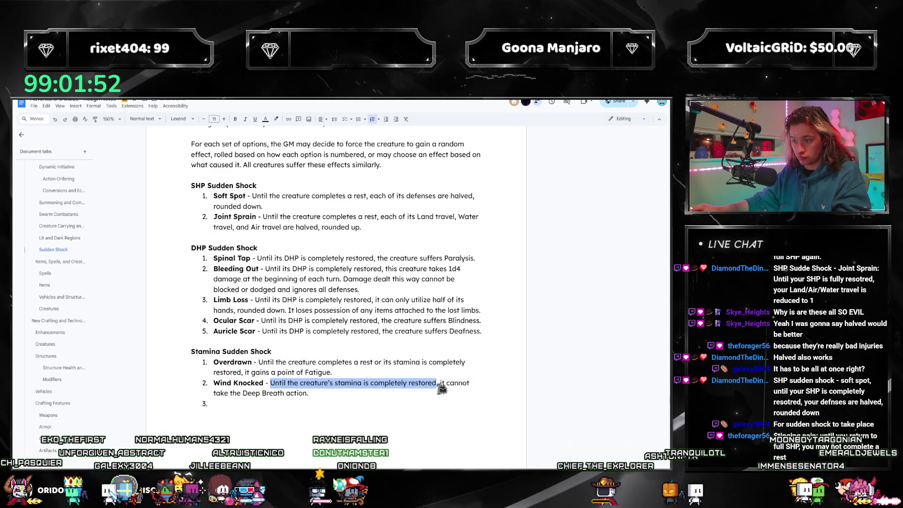
type("Until the creature completes a rest or its stamina is completely restored,")
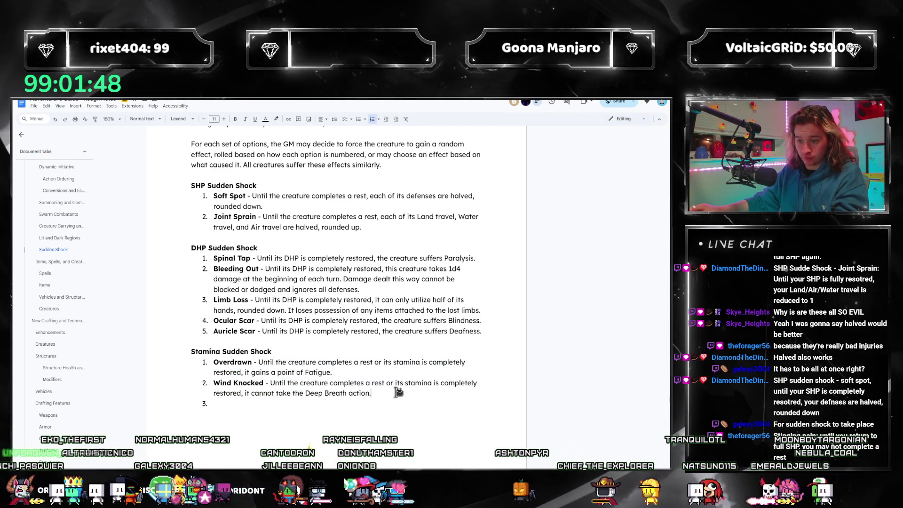
- Rewrite Wind Knocked so the creature cannot Deep Breath for 1 minute
left_click_drag(271, 382, 254, 396)
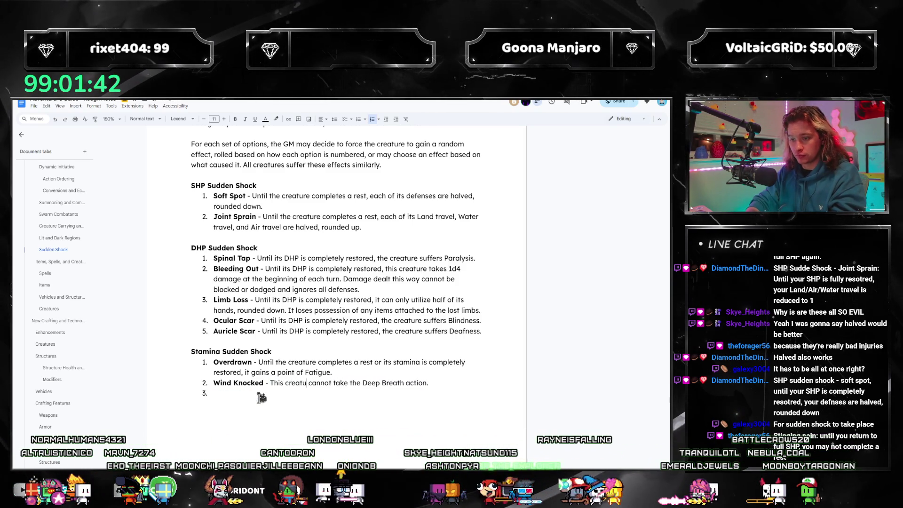
key("End")
key("Left")
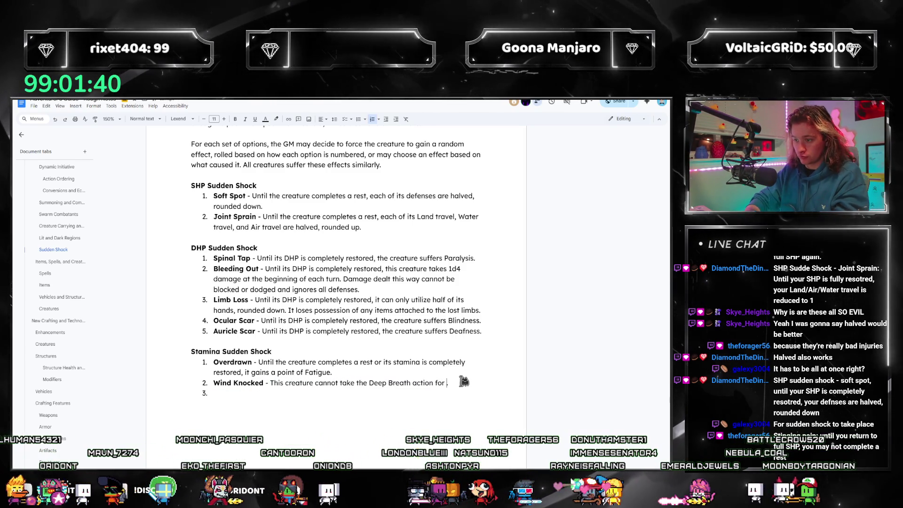
type("for 1 minute.")
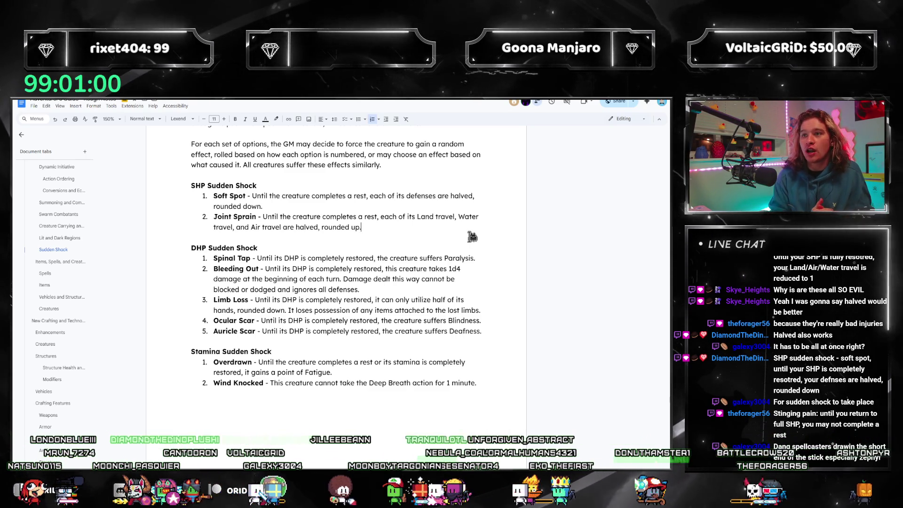
key("Return")
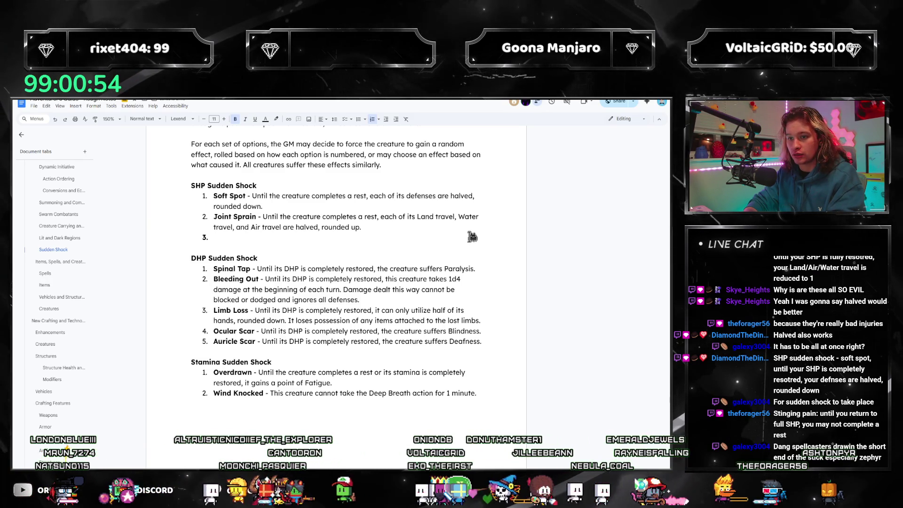
type("Extreme P")
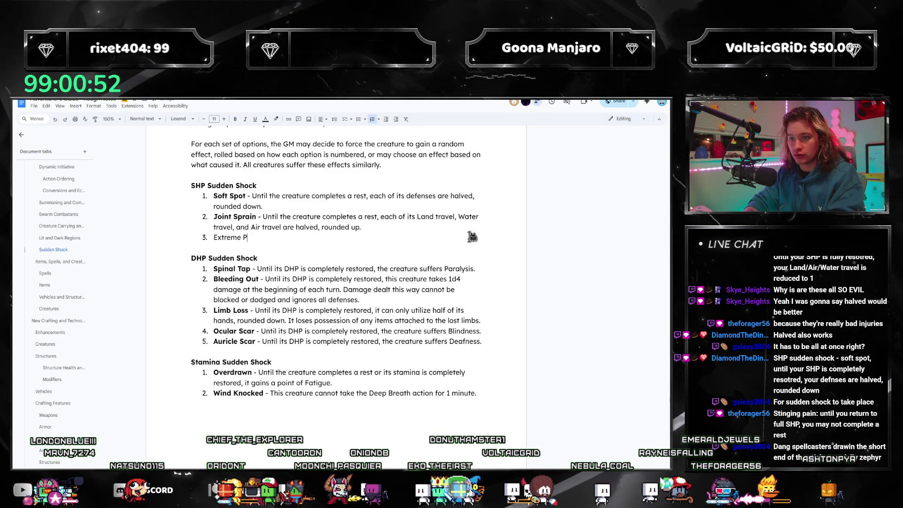
- Add a bold 'Extreme Pain -' SHP item reading 'Until its SHP is completely restored, it cannot...'
key("shift+Home")
key("ctrl+b")
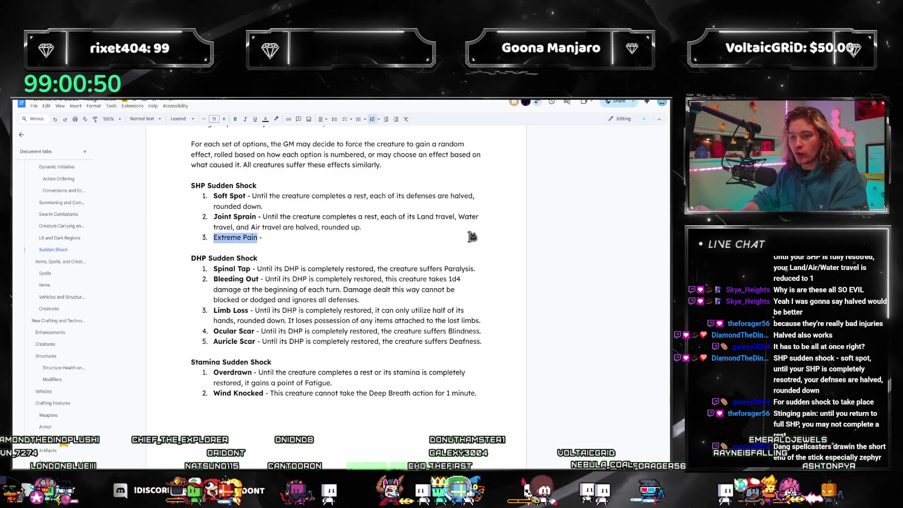
key("End")
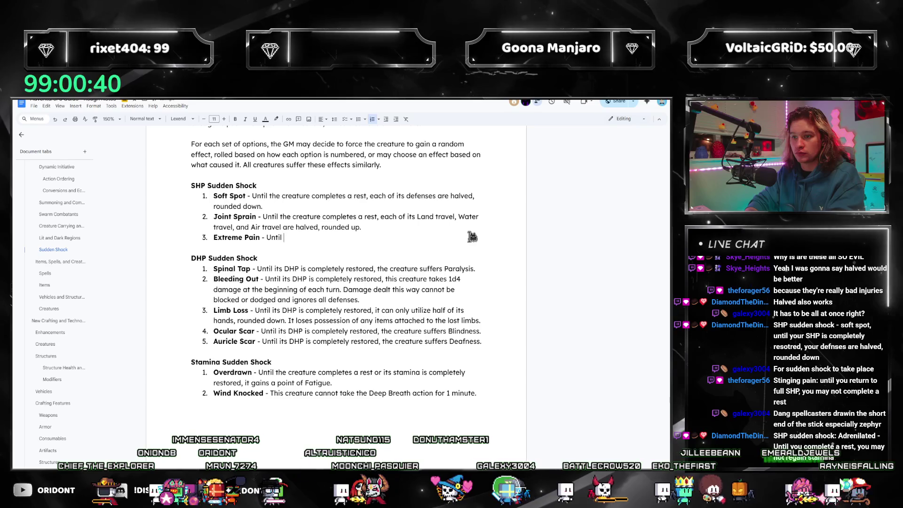
type("the")
key("BackSpace")
key("BackSpace")
key("BackSpace")
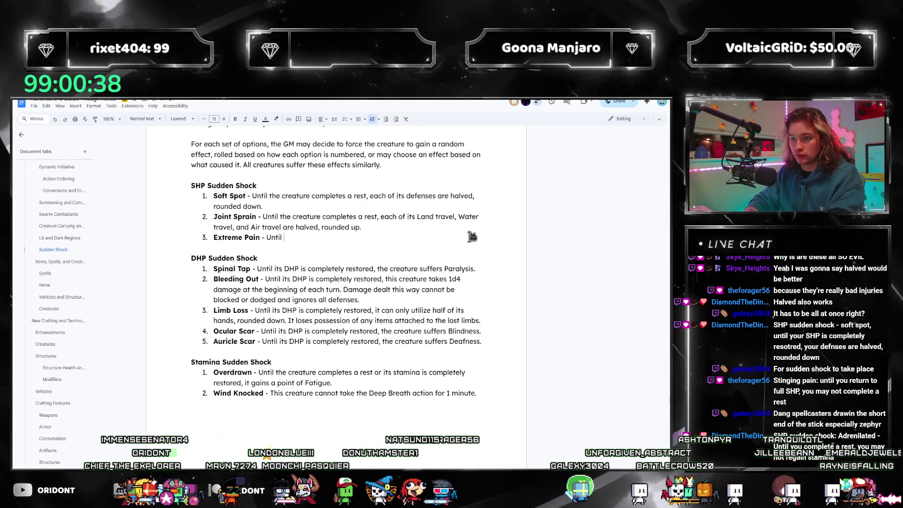
type("its SHP is compl")
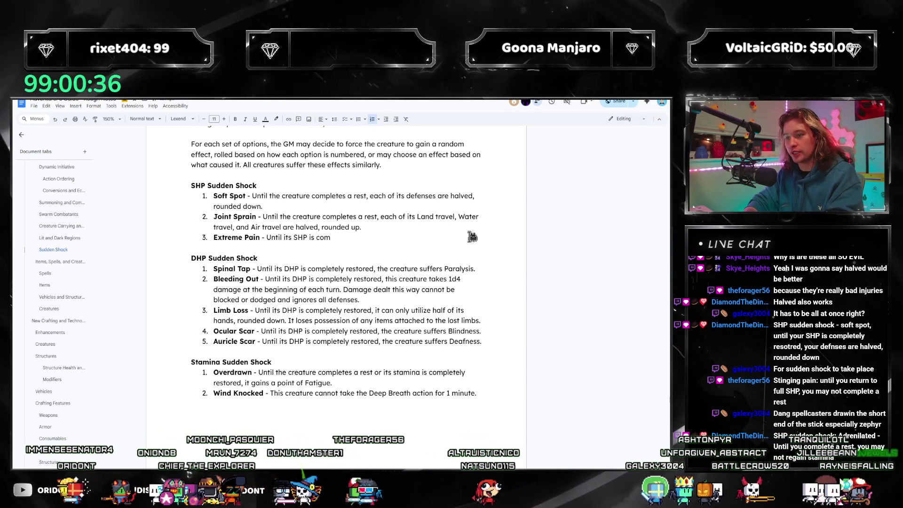
type("etely restored, it m")
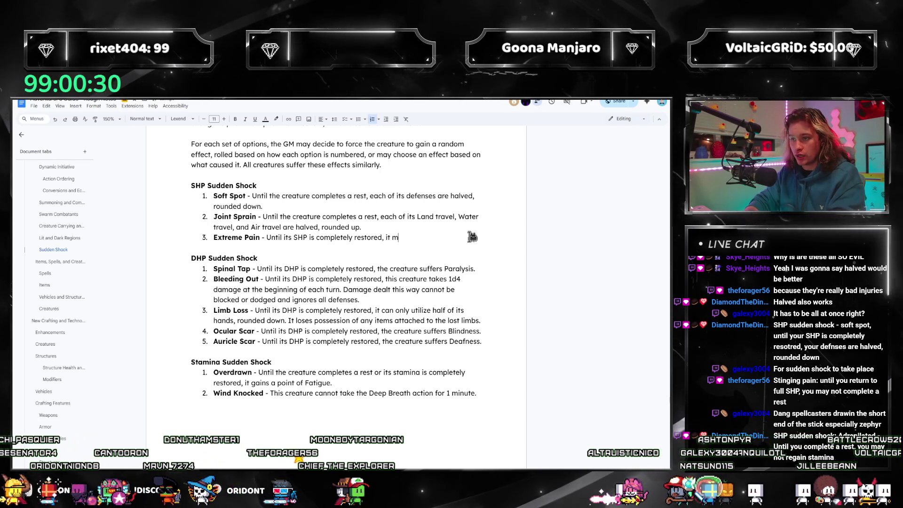
key("BackSpace")
key("BackSpace")
key("BackSpace")
key("BackSpace")
key("BackSpace")
type("i")
key("BackSpace")
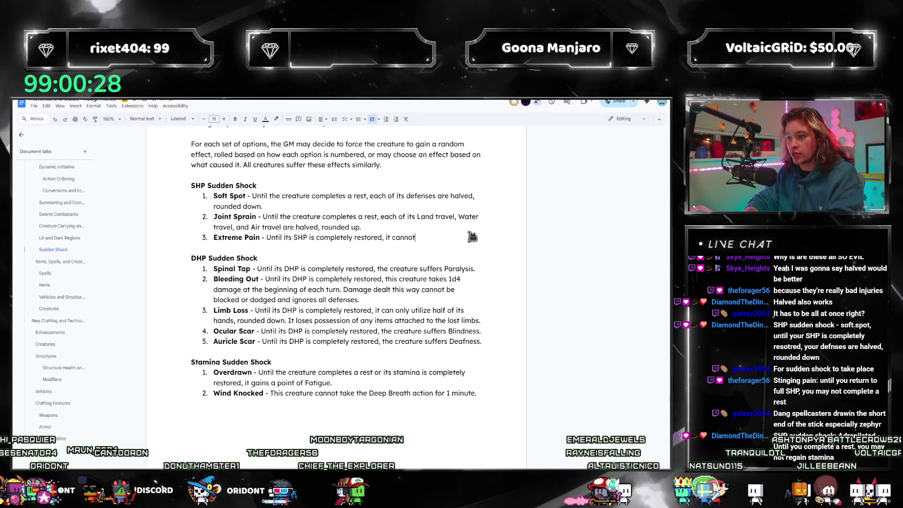
type("cannot gain the effects of a rest.")
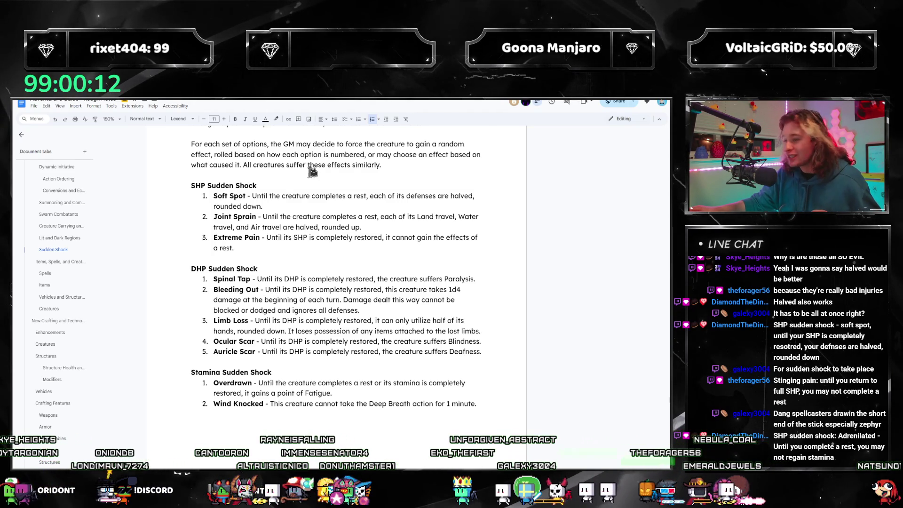
- Review the Soft Spot, Joint Sprain and Extreme Pain entries by selecting each in turn
left_click_drag(299, 236, 242, 201)
left_click(268, 248)
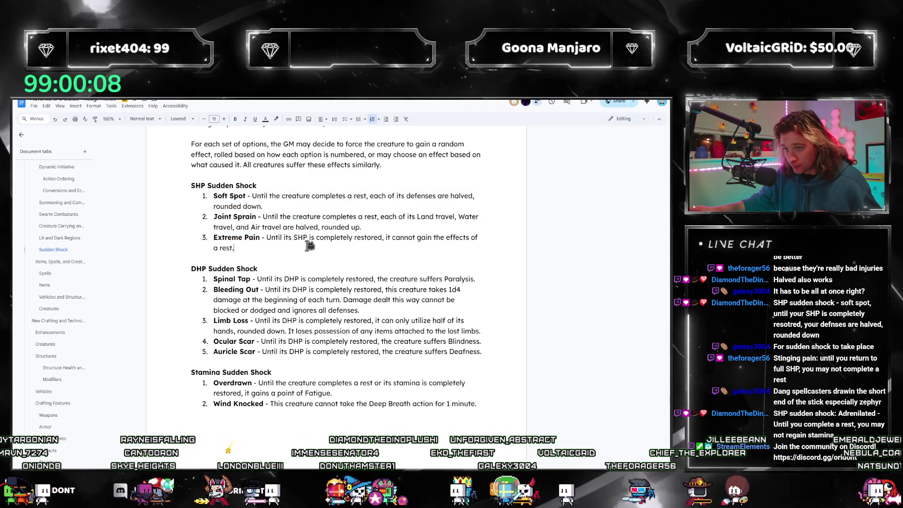
left_click_drag(309, 243, 213, 238)
left_click(244, 250)
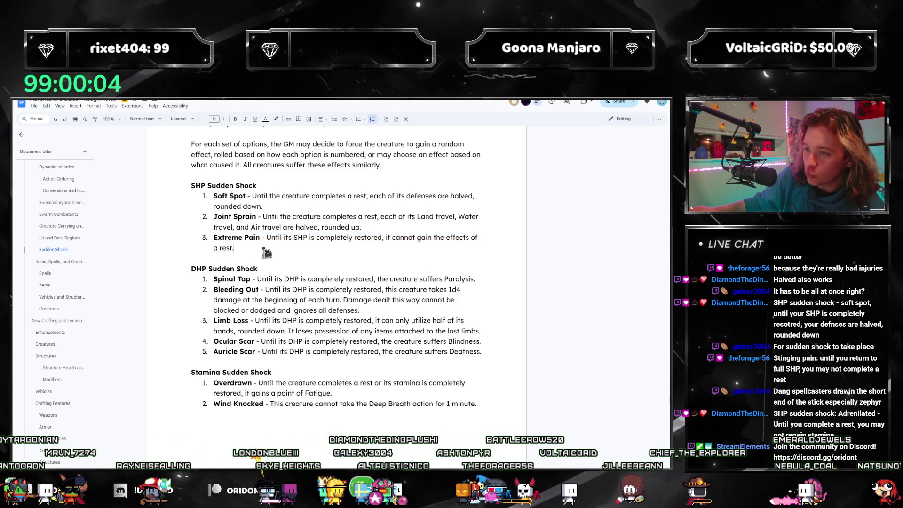
left_click_drag(363, 228, 201, 218)
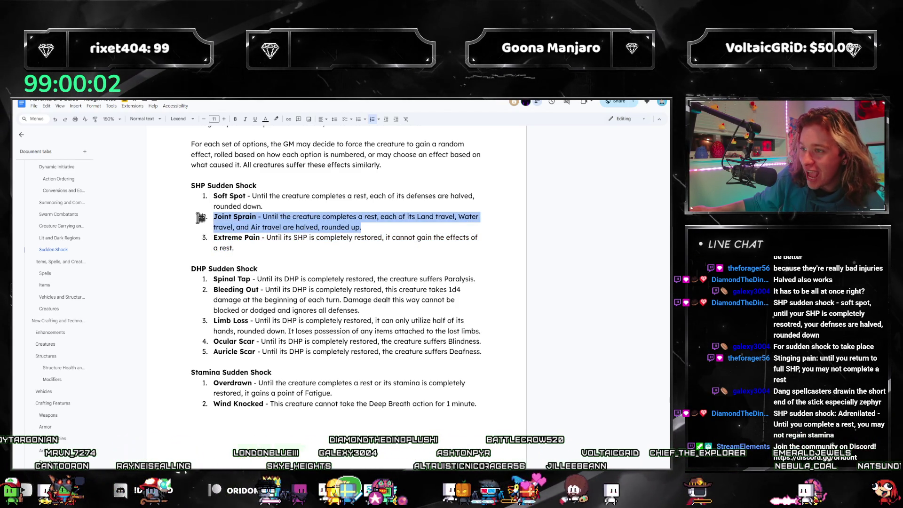
left_click(385, 229)
left_click_drag(384, 231, 213, 219)
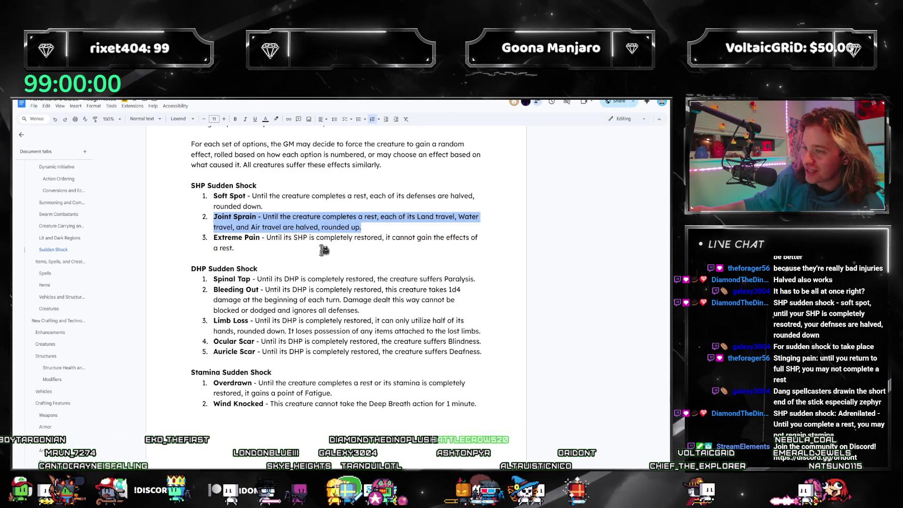
left_click(399, 300)
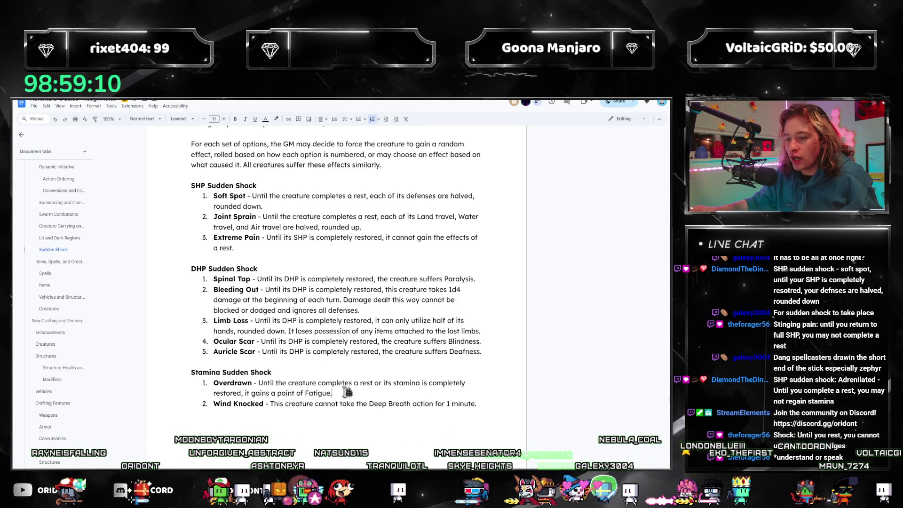
- Start a new empty sixth entry at the end of the DHP list after Auricle Scar
left_click(484, 412)
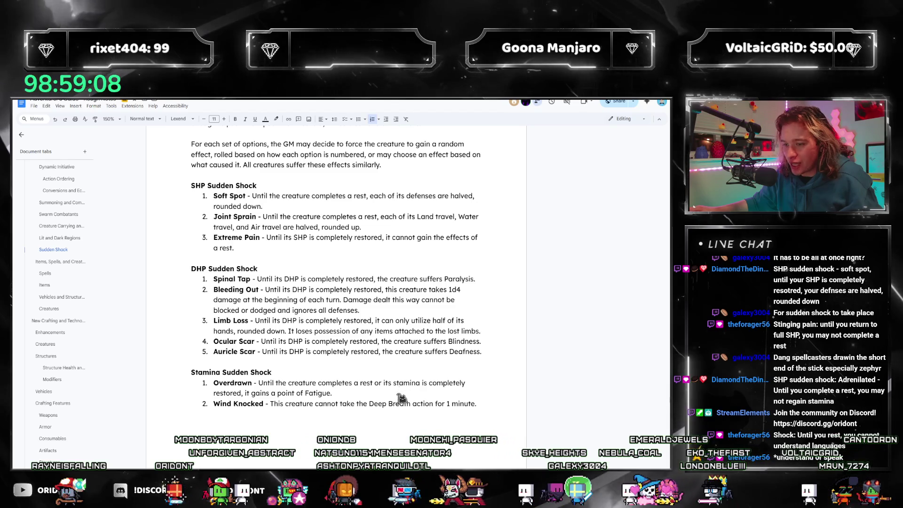
left_click(337, 403)
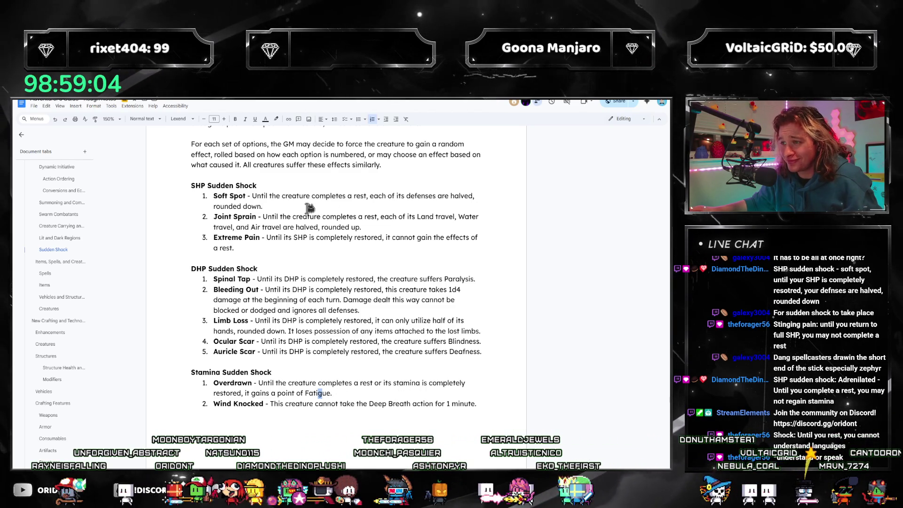
left_click(290, 212)
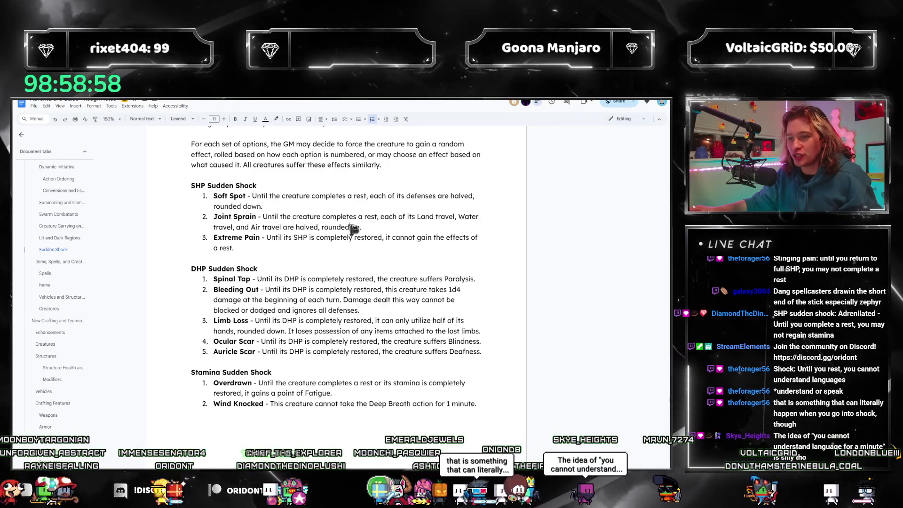
key("Down")
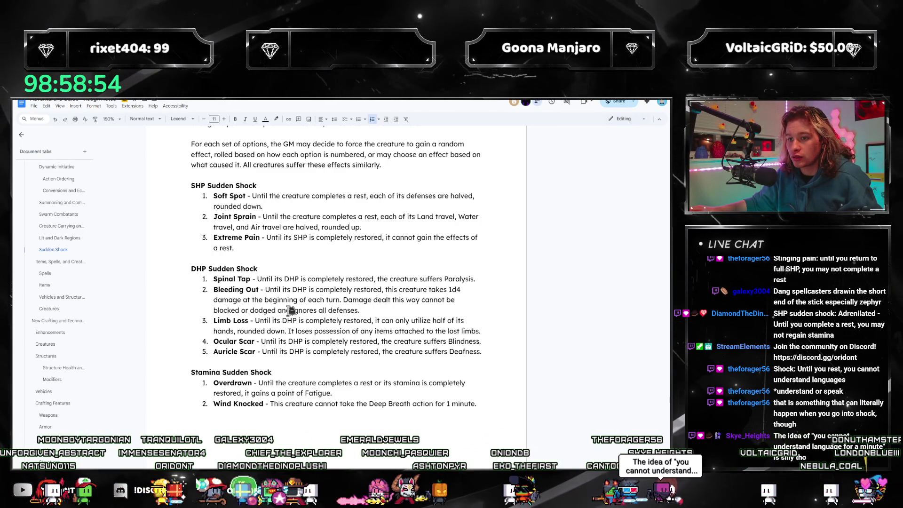
left_click(487, 352)
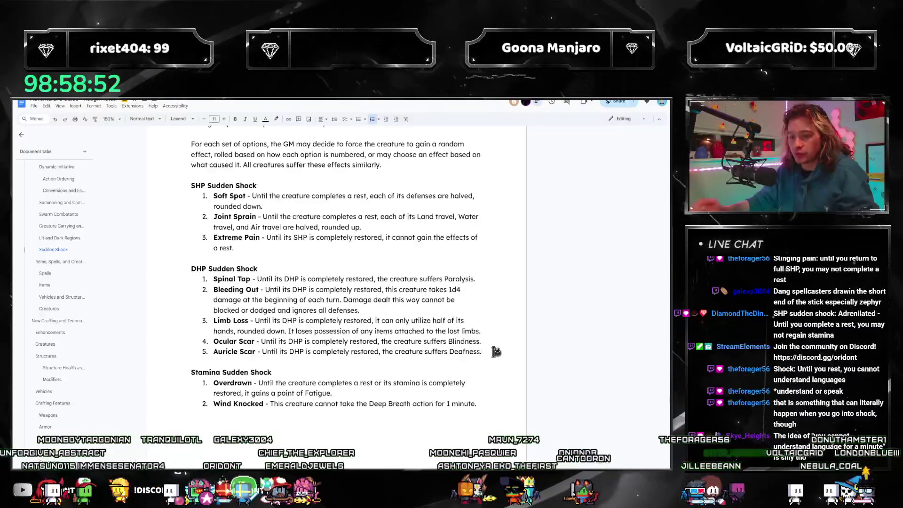
key("Return")
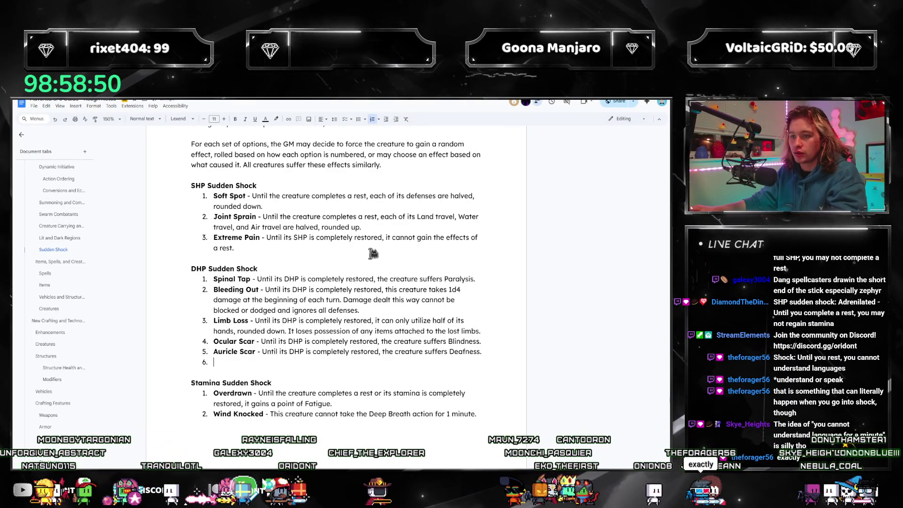
- Add a bold 'Concussed' SHP item after Soft Spot: the creature is Dazed until its SHP is restored
left_click(420, 246)
key("Return")
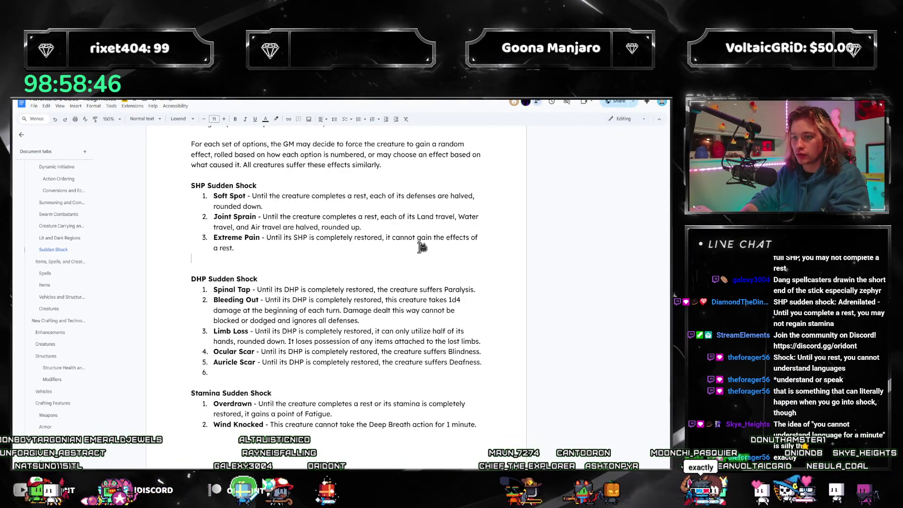
key("BackSpace")
key("BackSpace")
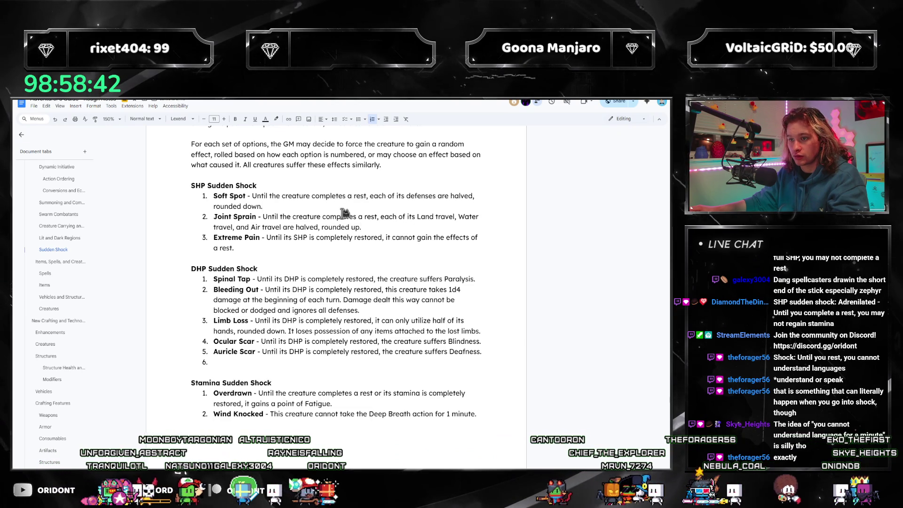
key("Return")
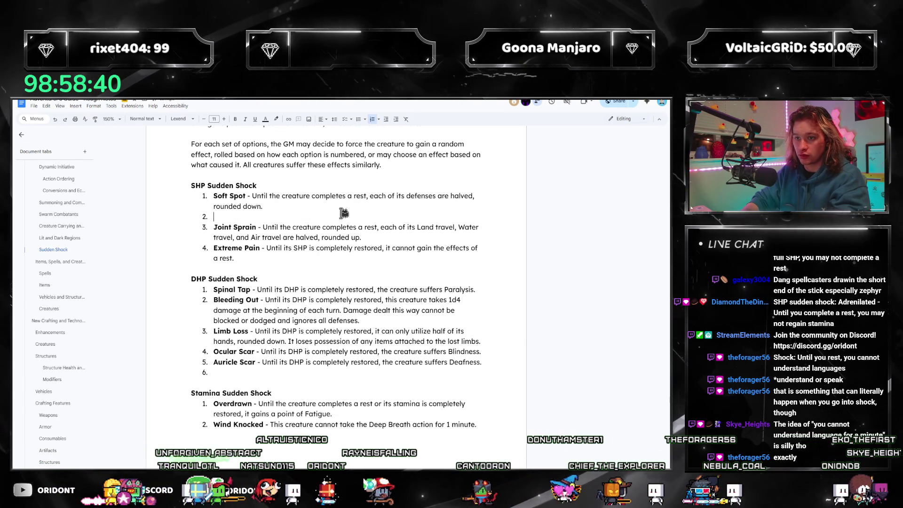
type("Concussed -")
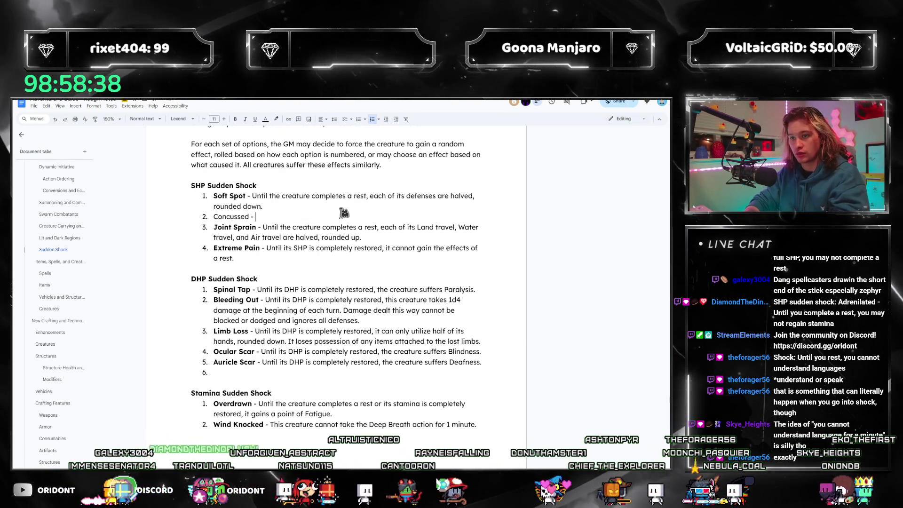
key("ctrl+shift+Left")
key("ctrl+b")
key("End")
type("- U")
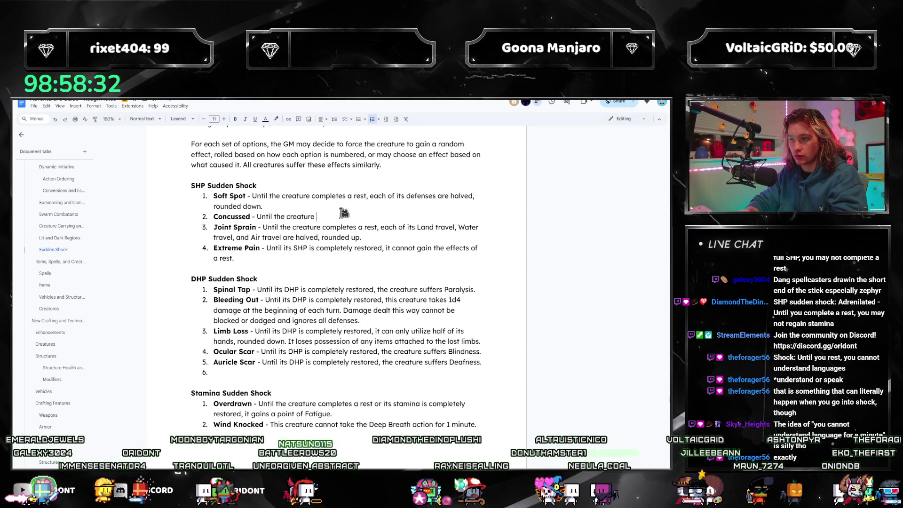
type("gains")
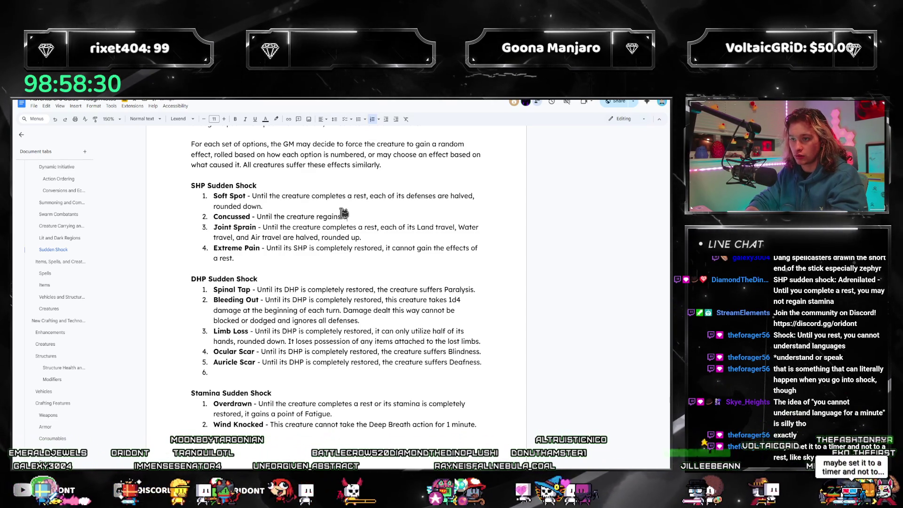
type(" SHP")
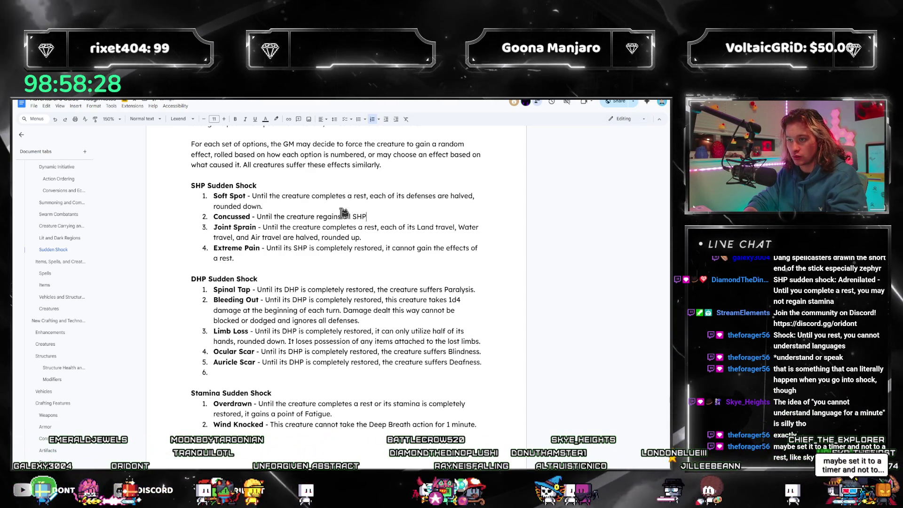
key("ctrl+BackSpace")
key("ctrl+BackSpace")
key("ctrl+BackSpace")
type("its SH")
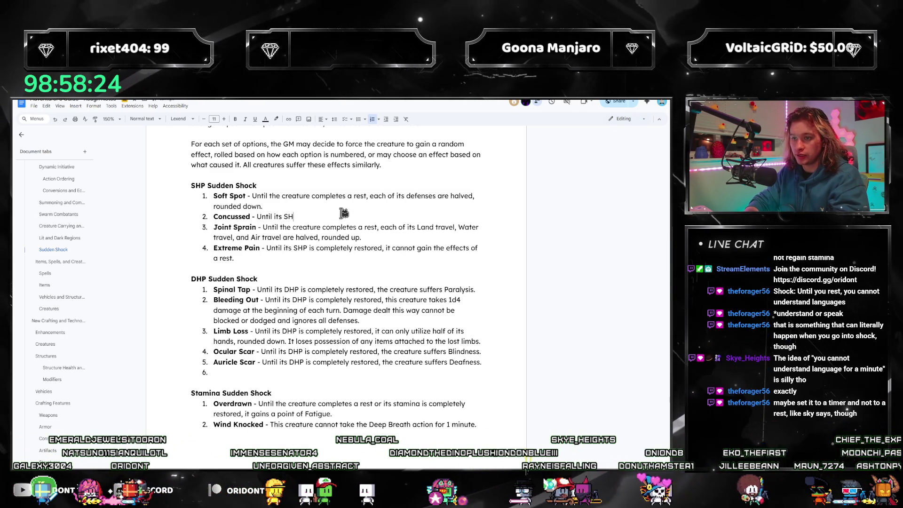
type("P is completely restored,")
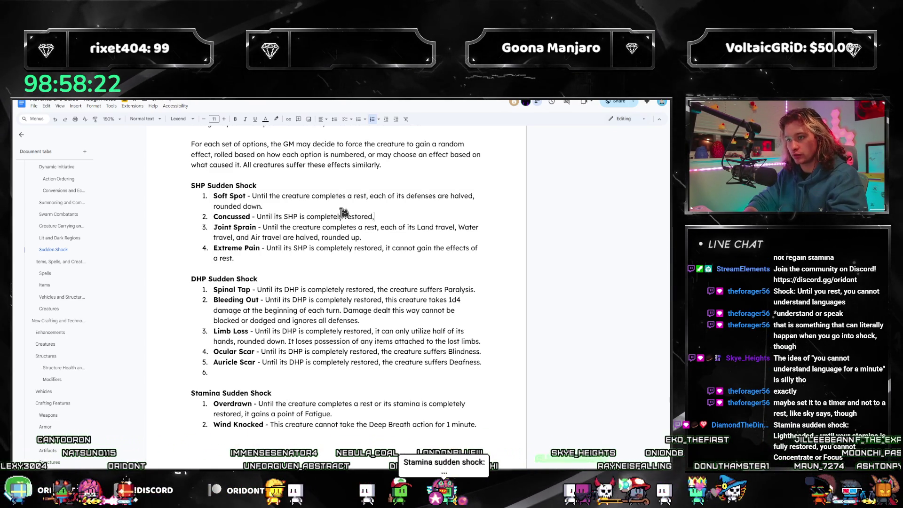
type(" this creature is ")
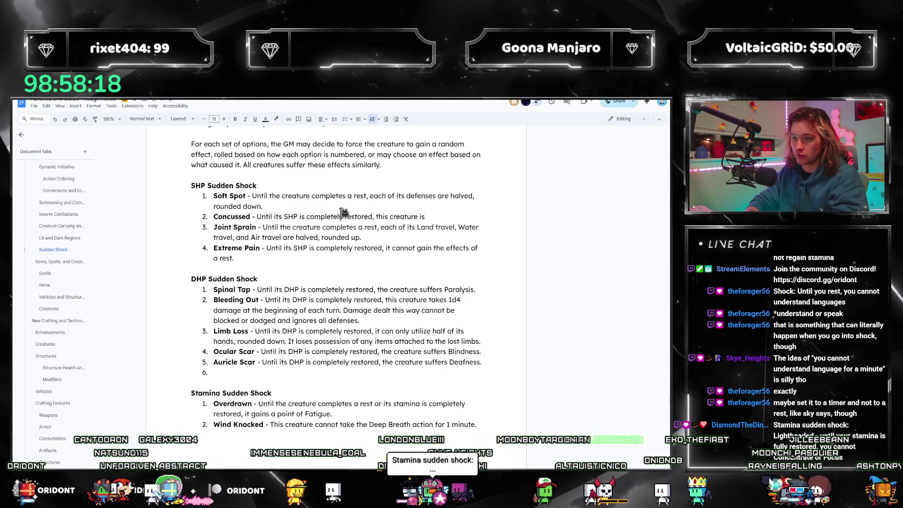
type("is D")
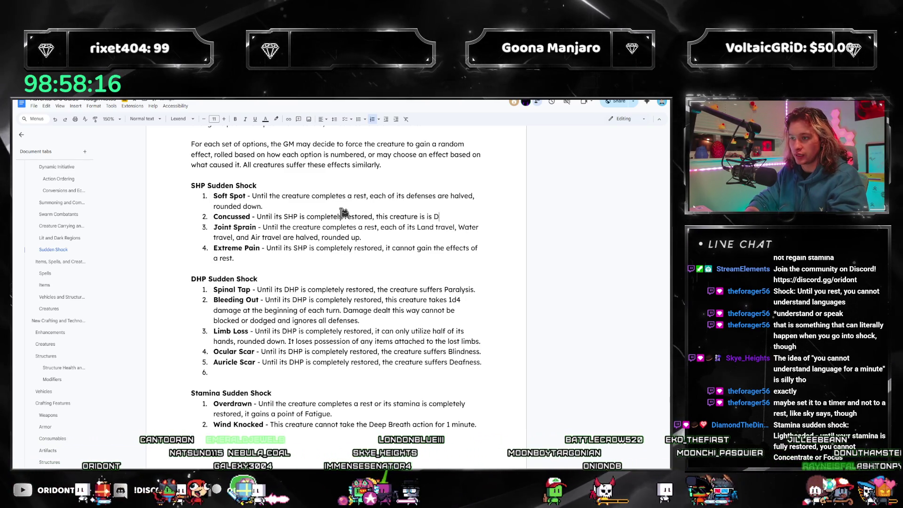
key("BackSpace")
key("BackSpace")
key("BackSpace")
key("BackSpace")
type("Dazed.")
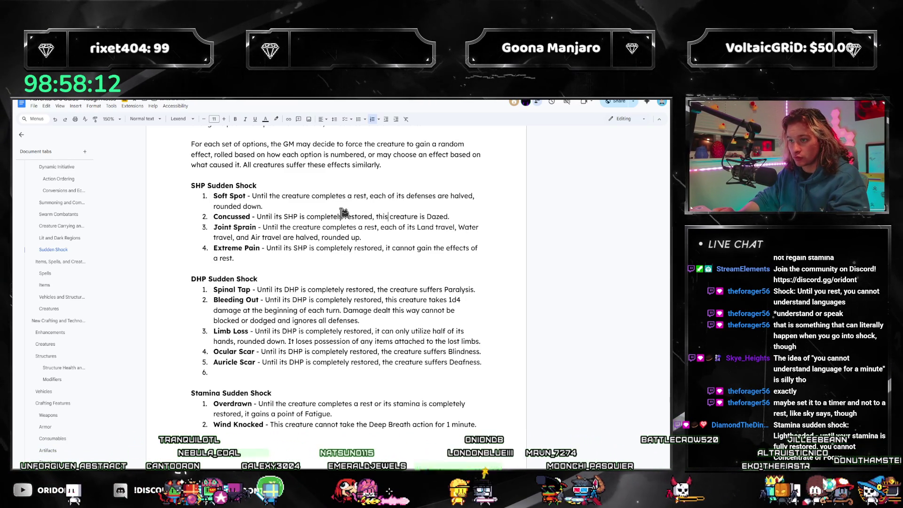
- Change 'it cannot' to 'the creature cannot' in Extreme Pain, then begin a third Stamina entry
key("Down")
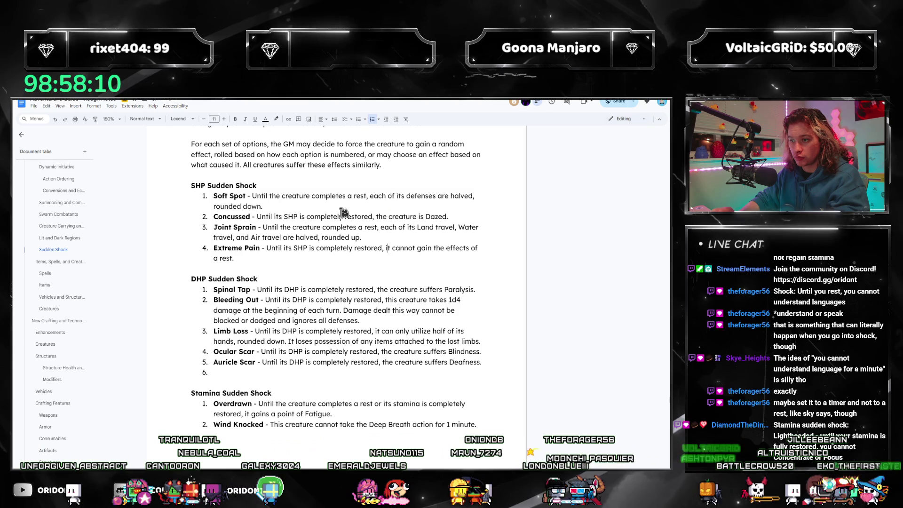
key("ctrl+Right")
key("ctrl+Right")
key("BackSpace")
key("BackSpace")
type("tghe")
key("BackSpace")
key("BackSpace")
key("BackSpace")
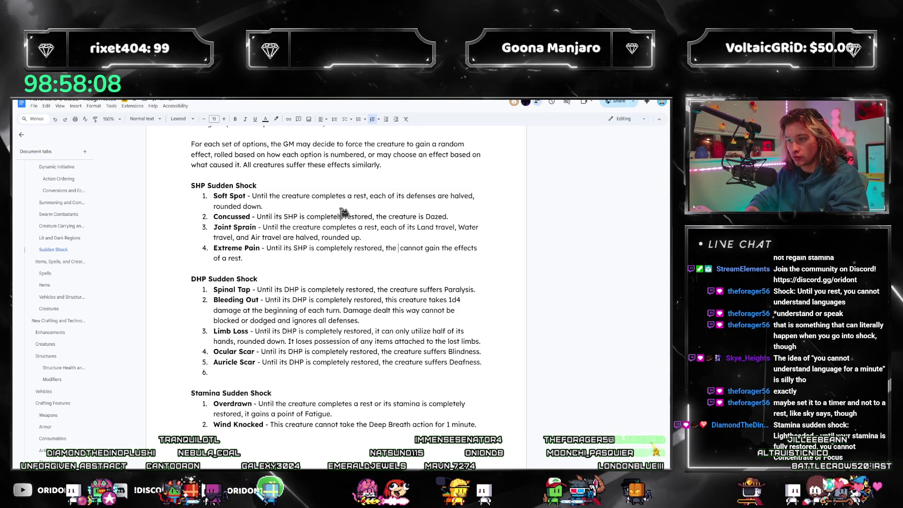
type("he creature c")
left_click(375, 341)
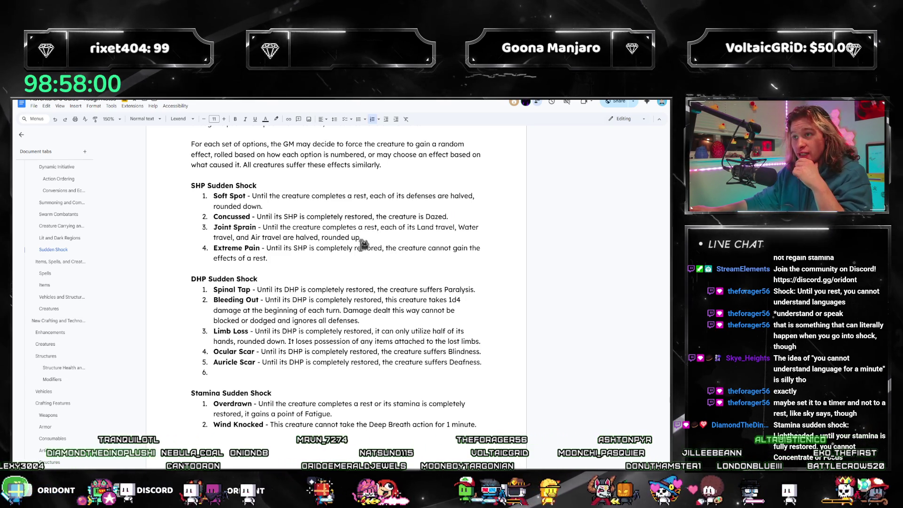
left_click(488, 426)
key("Return")
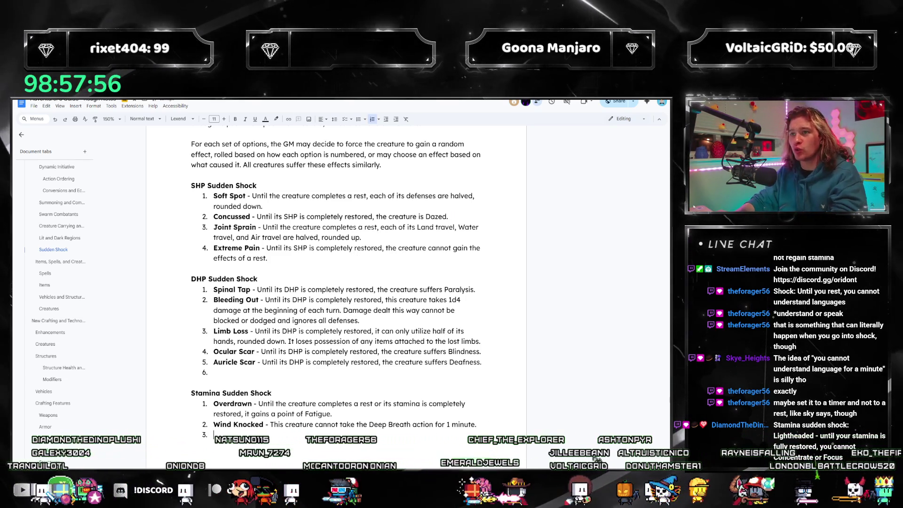
type("Lightheaded - Until the cr")
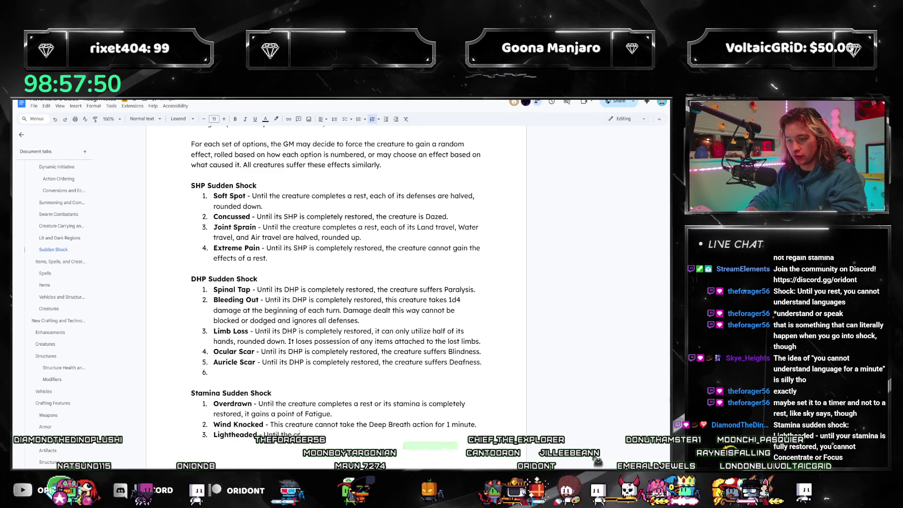
type("eature")
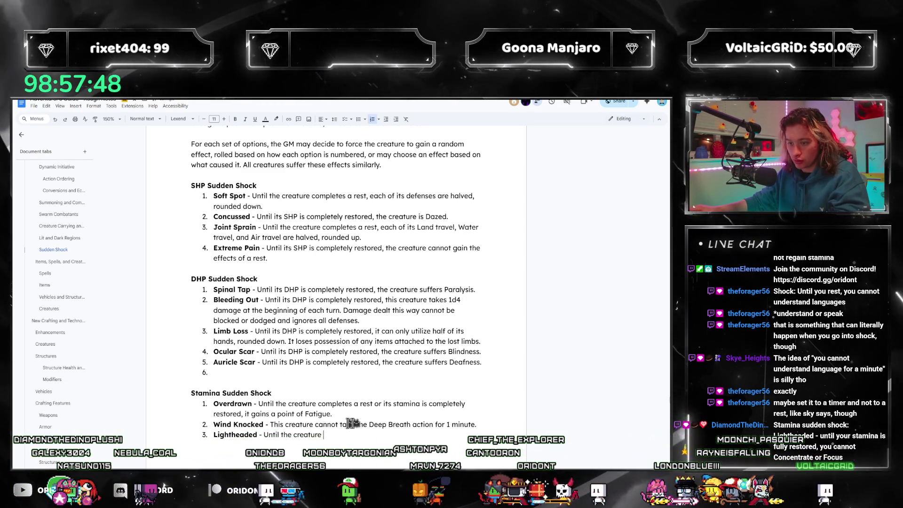
- Write Lightheaded with Overdrawn's wording: until rest or full stamina, the creature cannot Concentrate or Focus
left_click_drag(330, 414, 288, 404)
left_click_drag(323, 435, 280, 435)
key("ctrl+shift+Left")
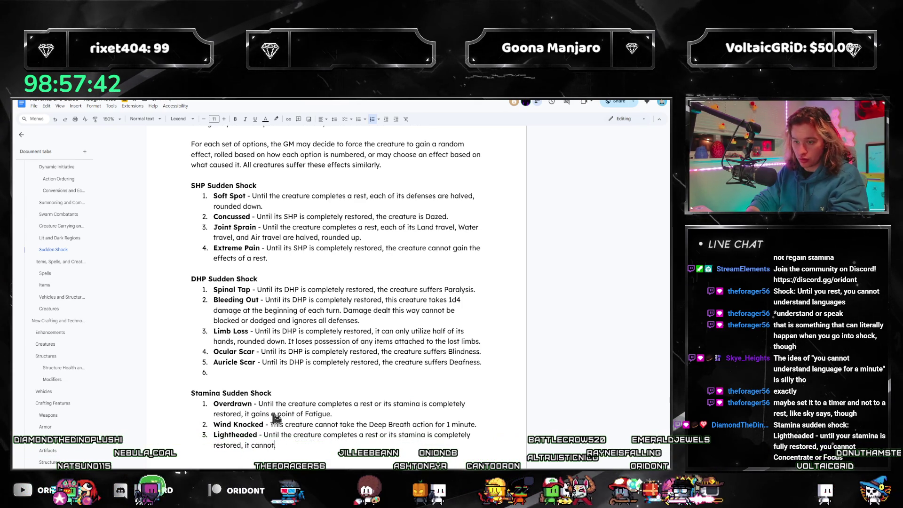
type("ate or Focus.")
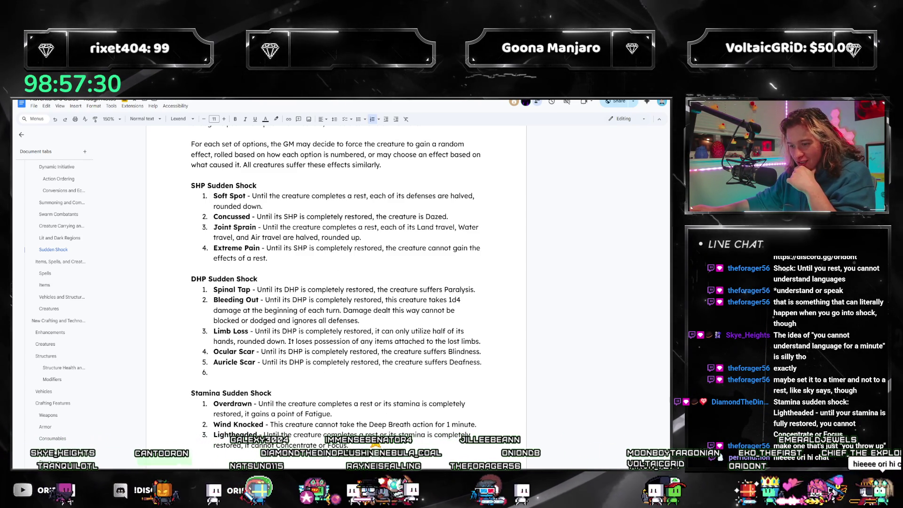
scroll(562, 355, "down", 2)
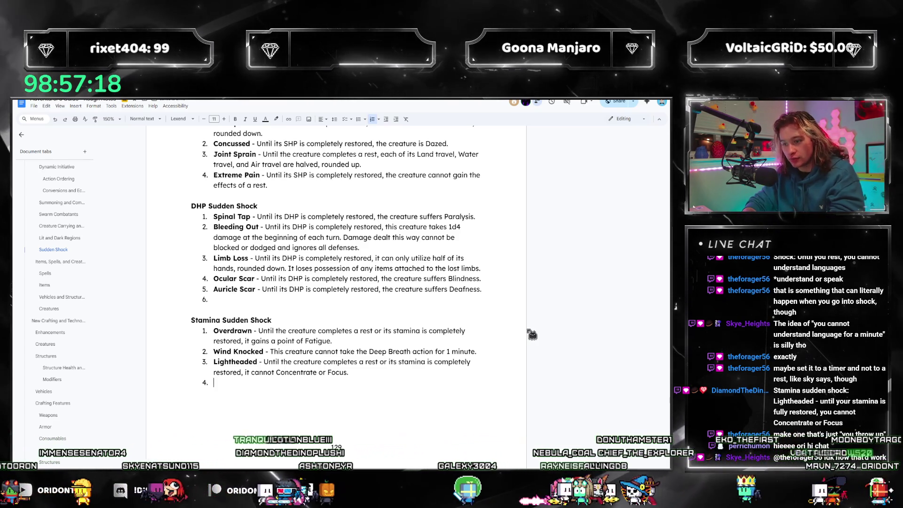
type("Nausea -")
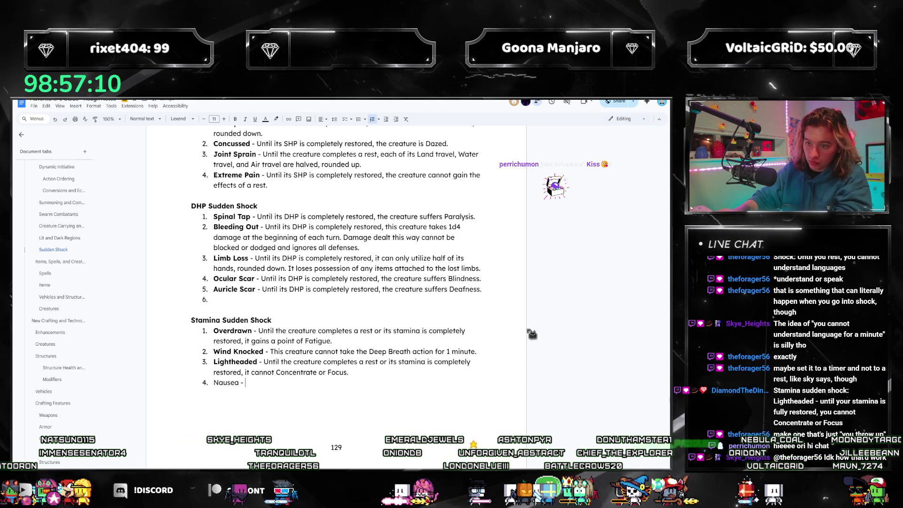
- Write a bold Nausea entry (Fortitude test, loses 3 turn actions) and cut it out of the list
key("shift+Home")
key("ctrl+b")
key("End")
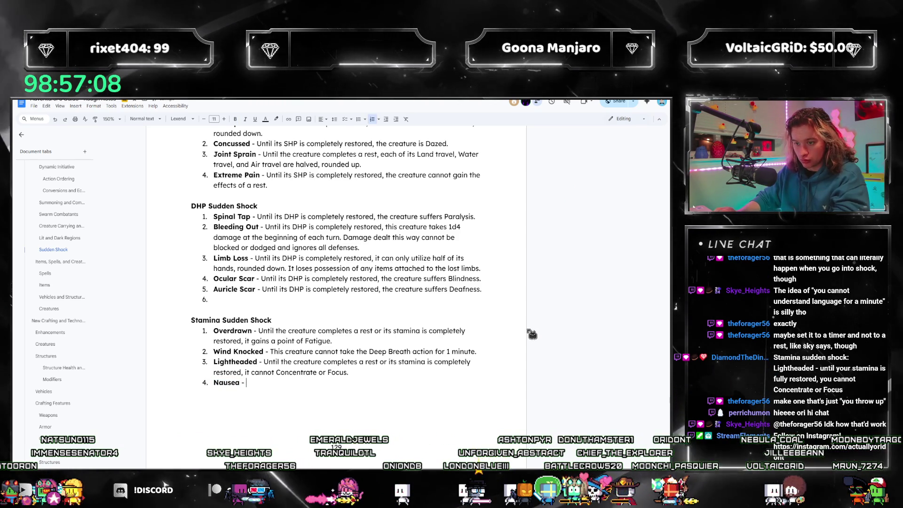
type("Upon suffering this ef")
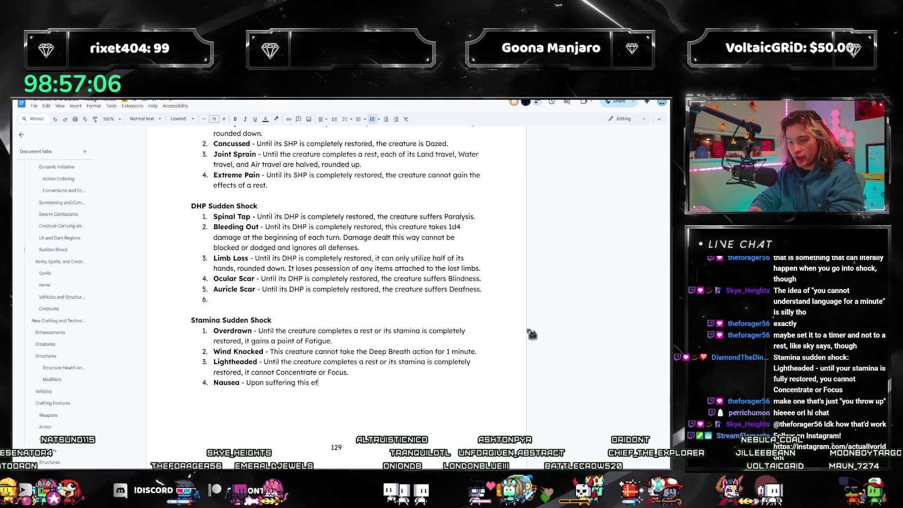
type("fect, the creature must make a For")
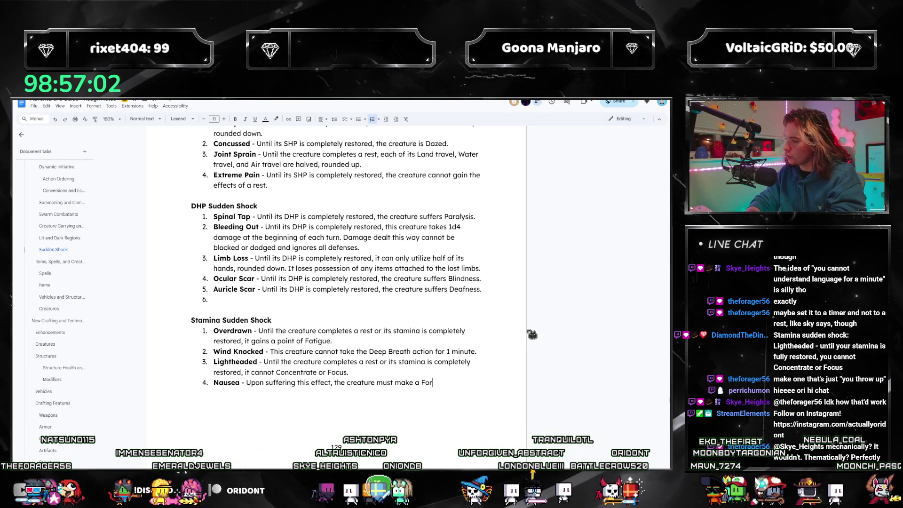
type("titude test. U")
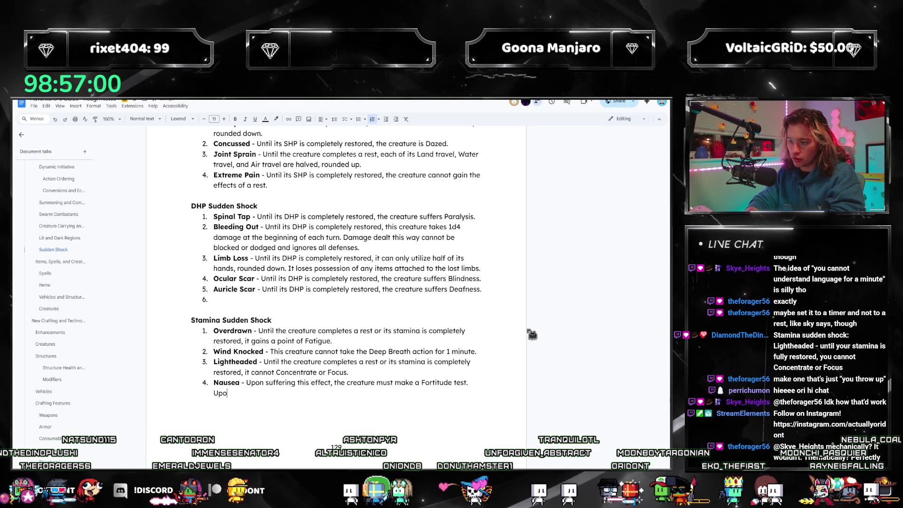
type("nless it suc")
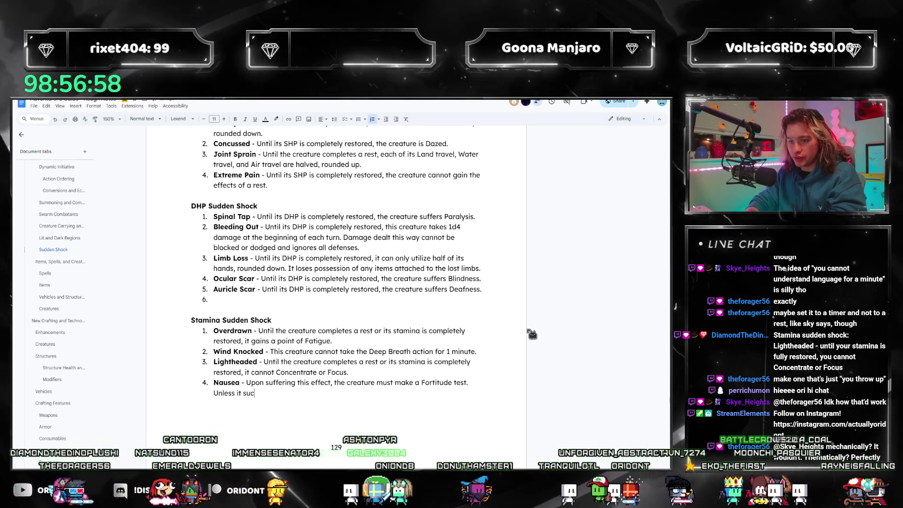
type("ceeds a 12,")
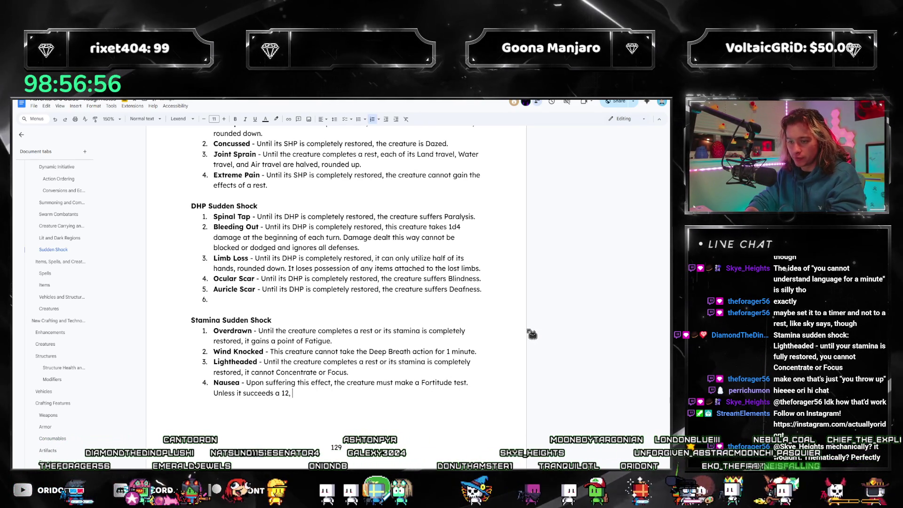
type("2")
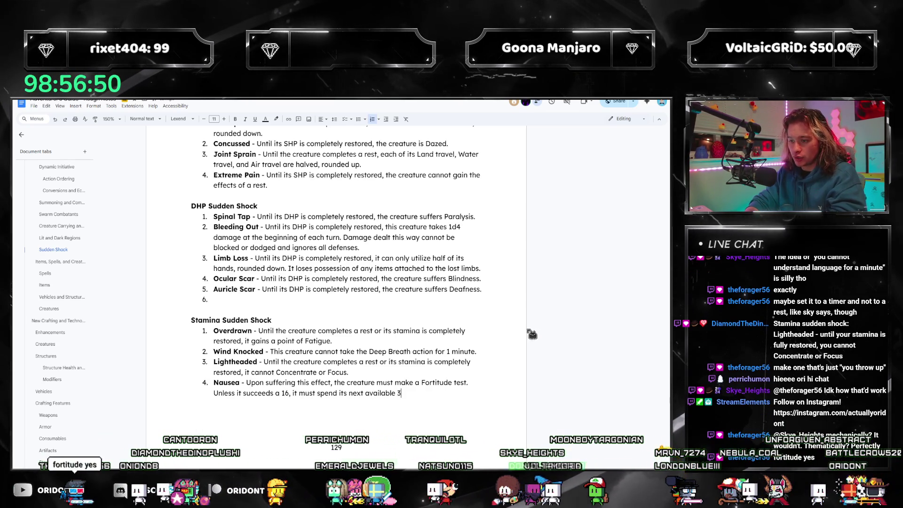
type("3 turn actions (")
key("BackSpace")
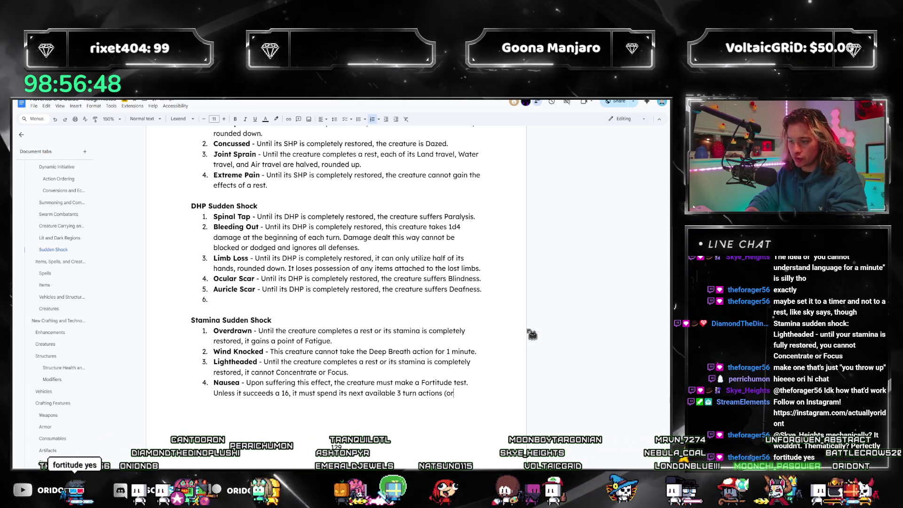
type(", or")
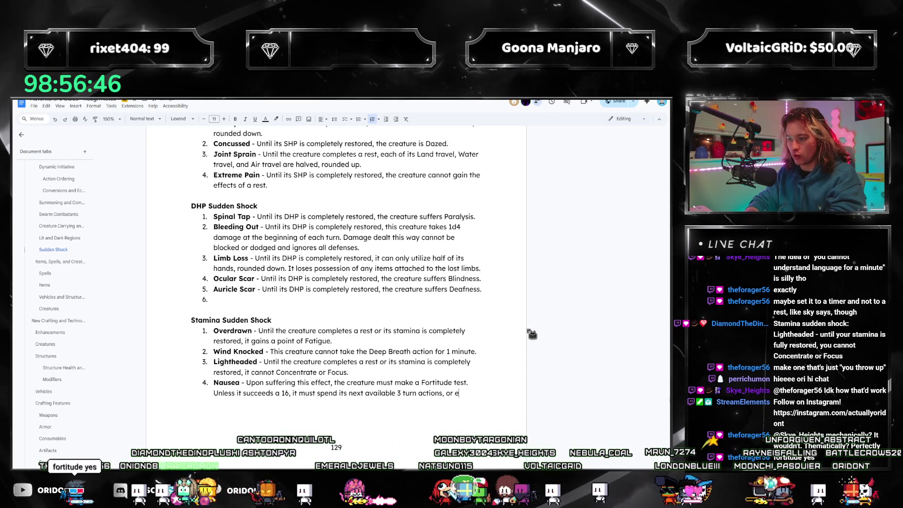
type(" equivalent available interrupt actions, throwing up.")
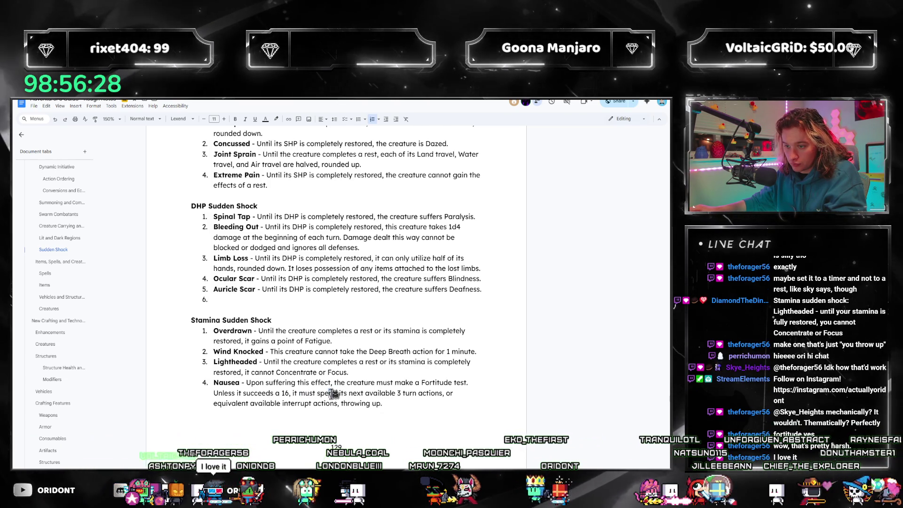
left_click_drag(337, 393, 298, 393)
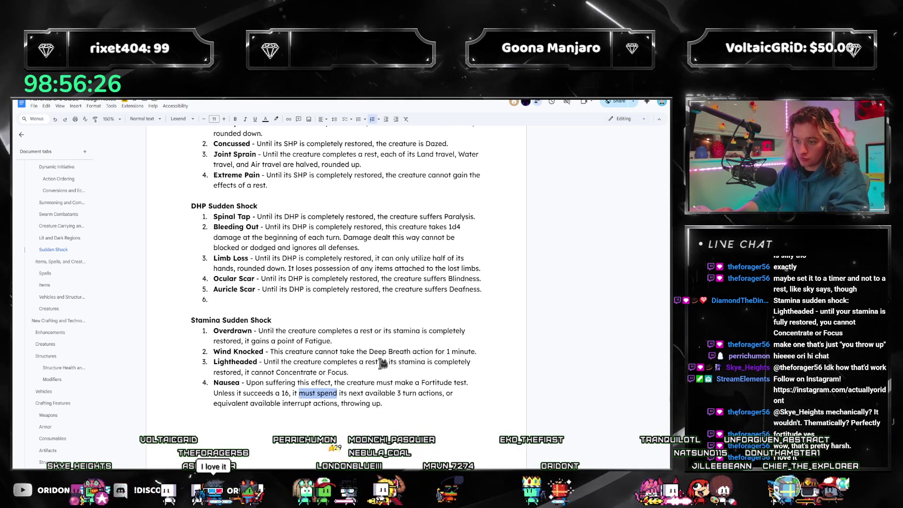
type("loses")
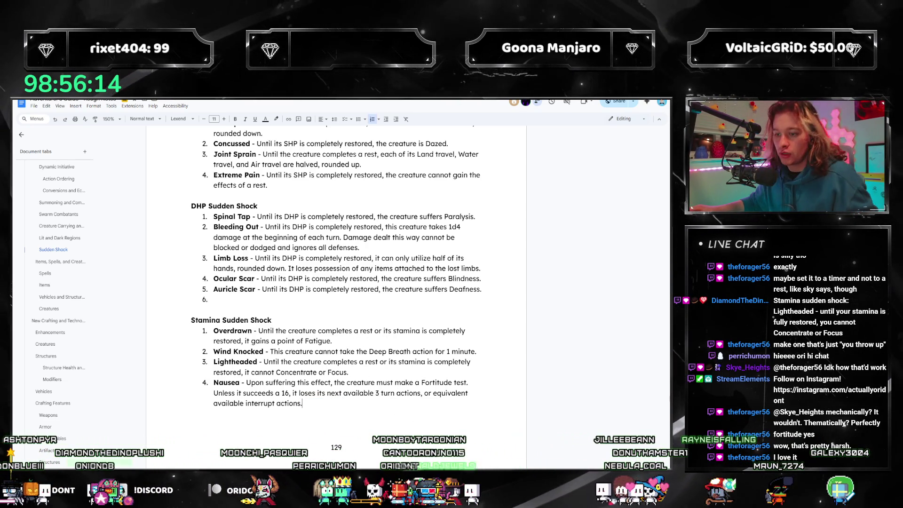
left_click_drag(328, 403, 211, 375)
key("ctrl+c")
key("BackSpace")
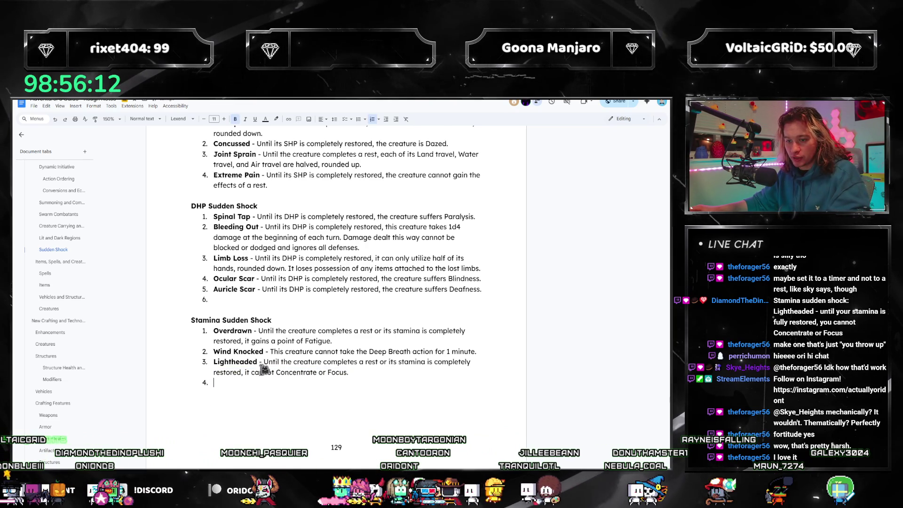
- Paste Nausea back as the third Stamina effect, between Wind Knocked and Lightheaded
left_click(214, 362)
key("Return")
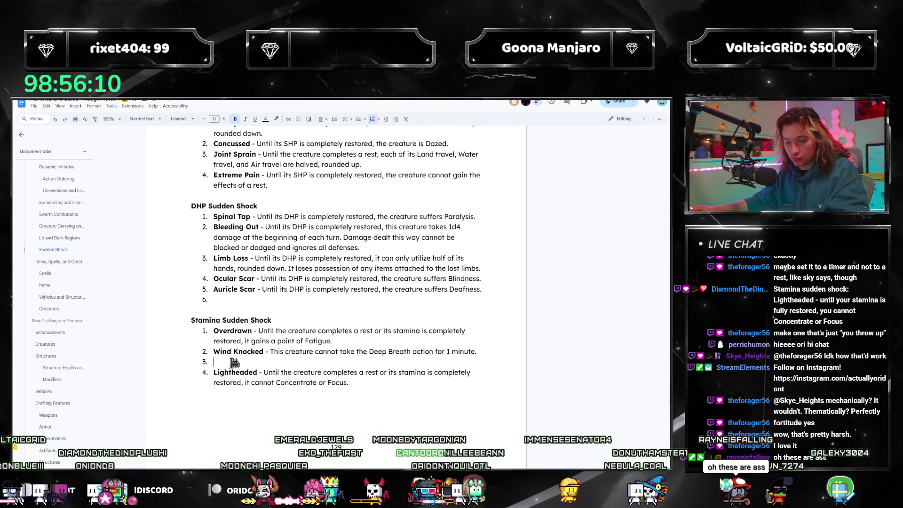
key("ctrl+v")
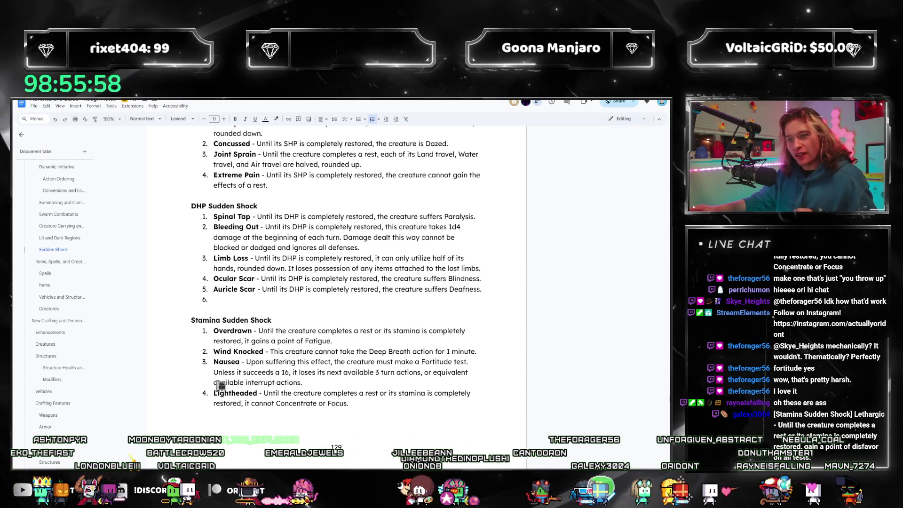
scroll(218, 384, "up", 1)
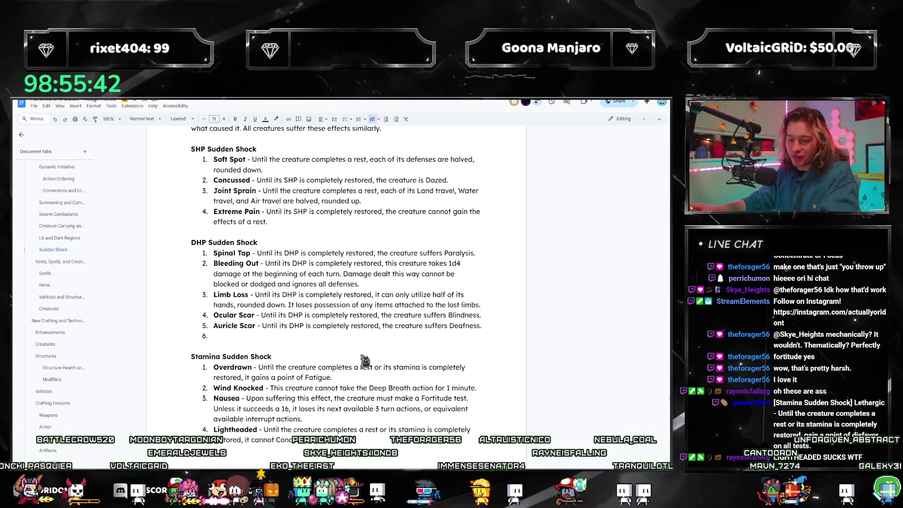
scroll(356, 380, "down", 2)
- Reuse the Overdrawn 'until rest or full stamina' wording for the new Lethargic entry
left_click_drag(320, 347, 215, 325)
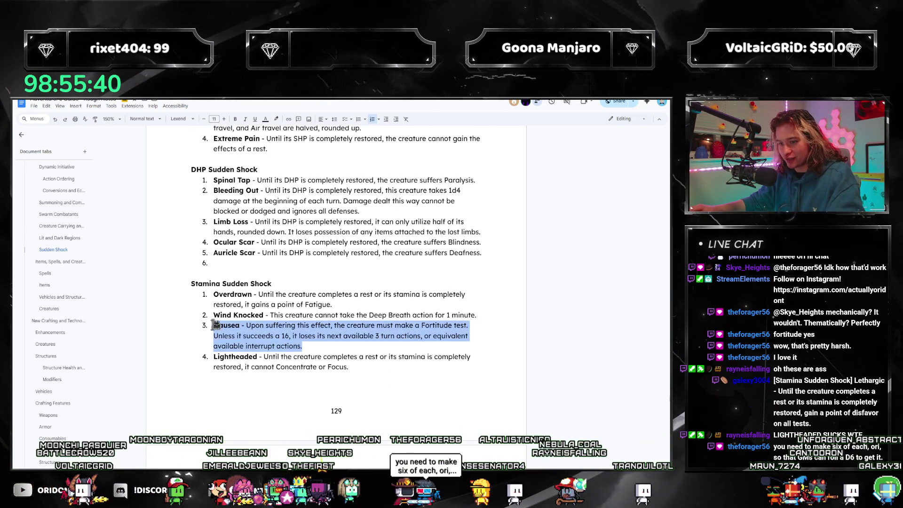
left_click(341, 366)
scroll(362, 359, "down", 2)
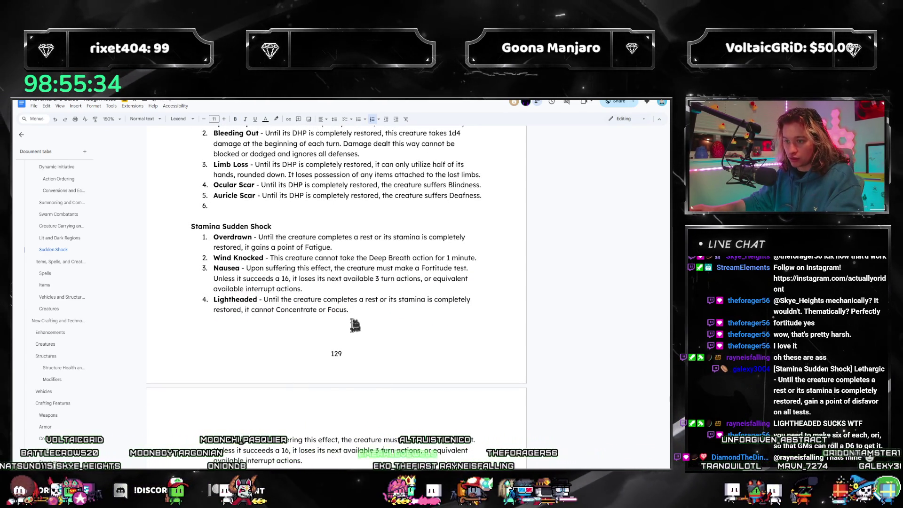
left_click_drag(310, 261, 314, 260)
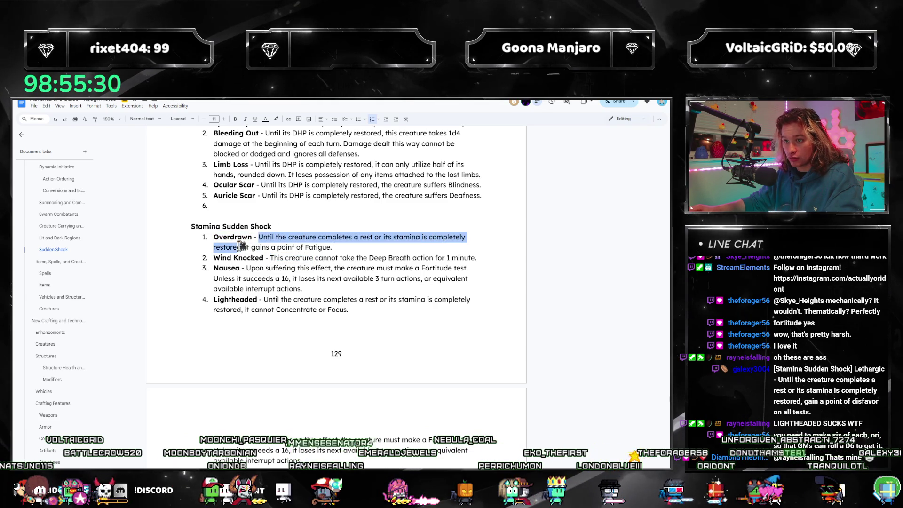
left_click_drag(268, 440, 302, 460)
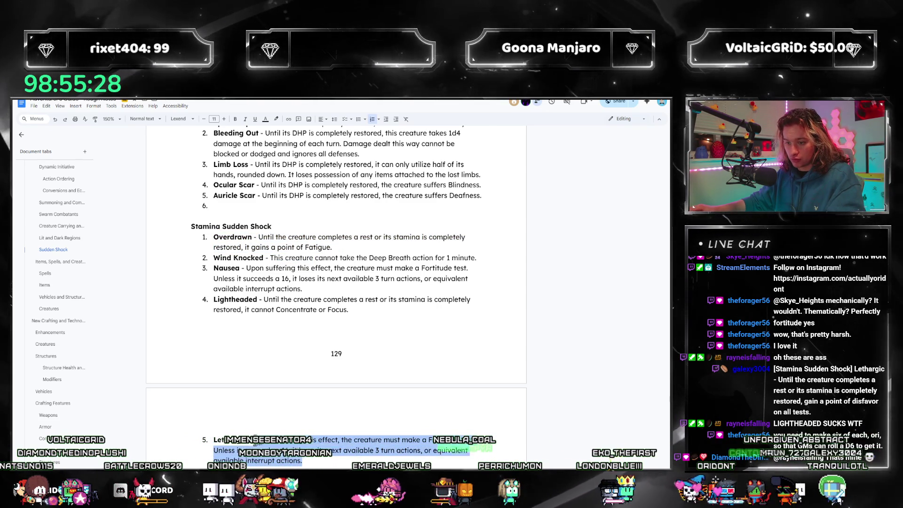
key("ctrl+v")
- Replace the leftover 'Fatigue' with 'disfavor on all tests.' to finish Lethargic
double_click(324, 331)
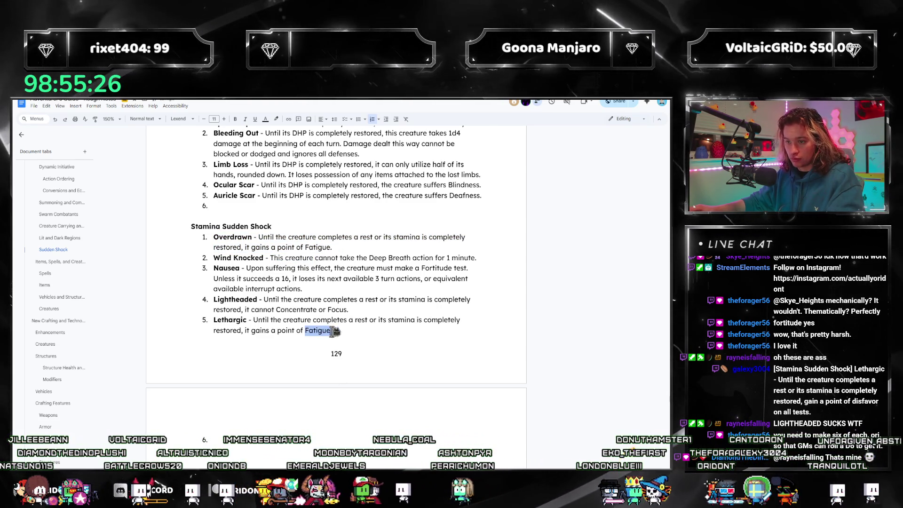
key("BackSpace")
key("BackSpace")
key("BackSpace")
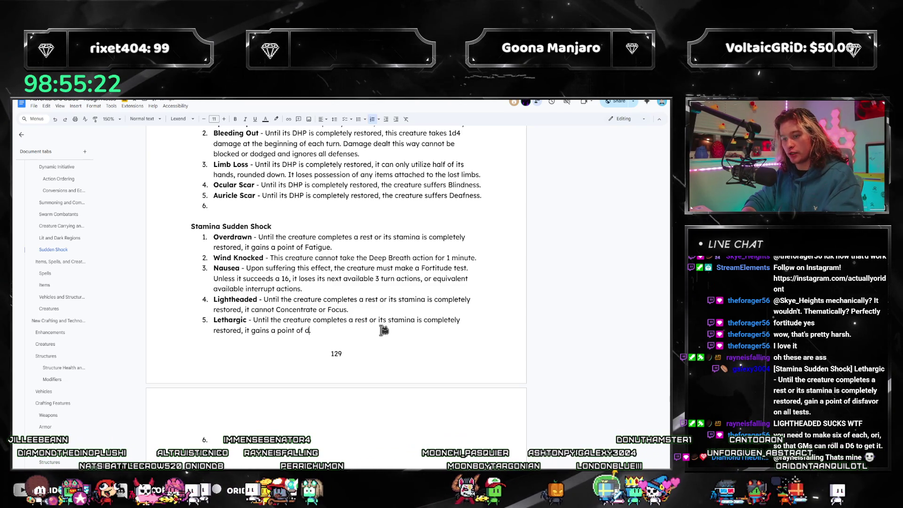
type("isfavor o")
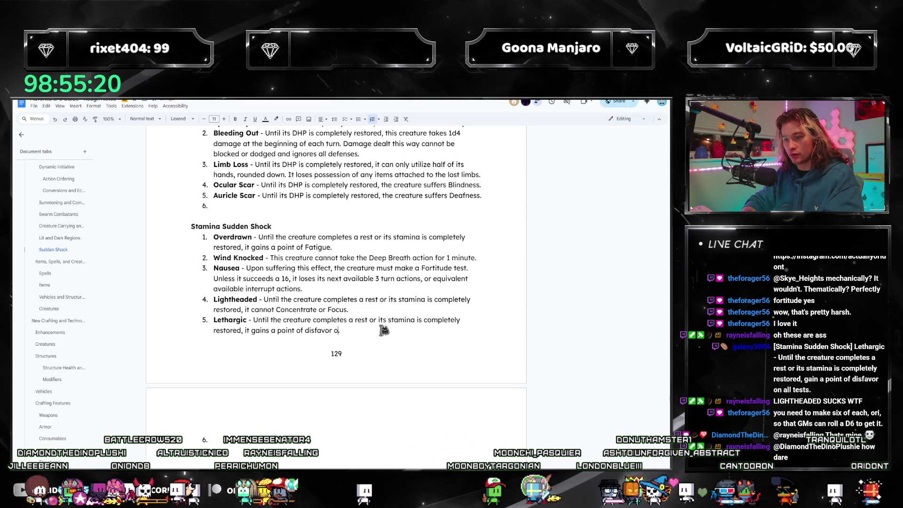
type("n all tests.")
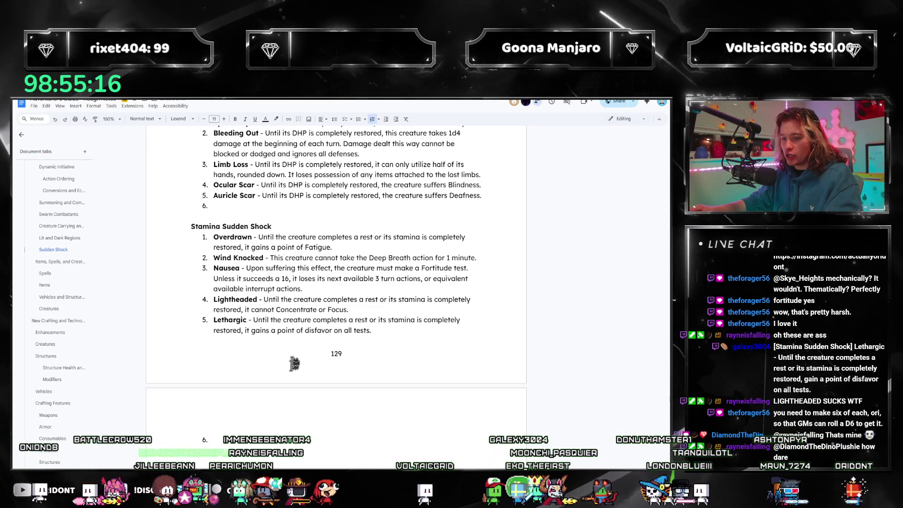
scroll(409, 362, "up", 2)
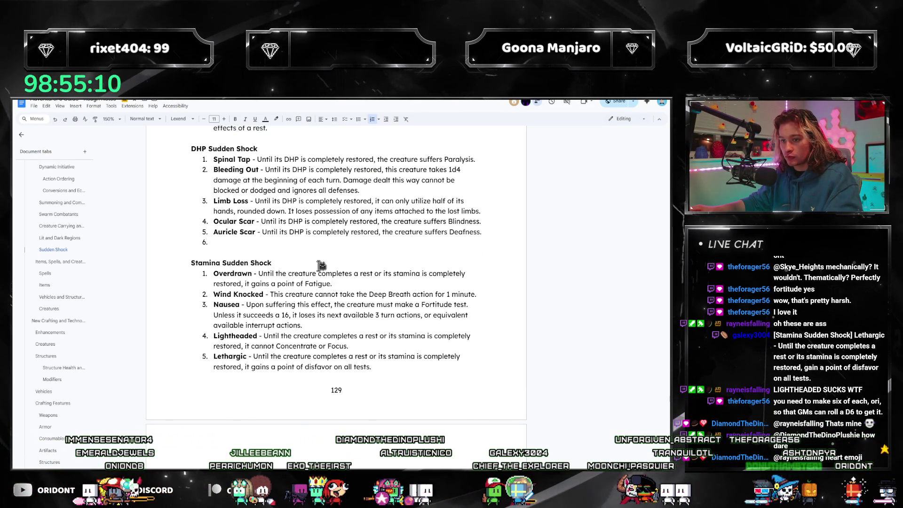
scroll(319, 266, "up", 3)
scroll(360, 307, "down", 3)
scroll(360, 300, "down", 2)
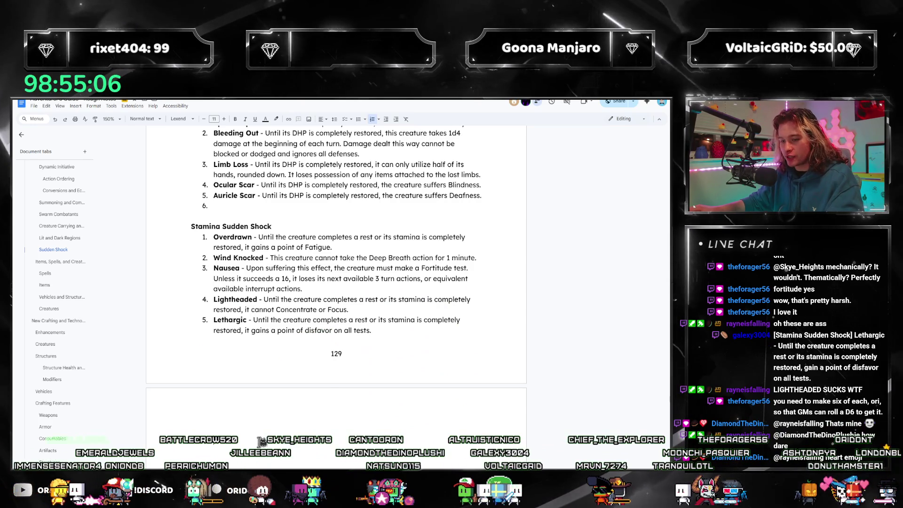
scroll(260, 441, "up", 4)
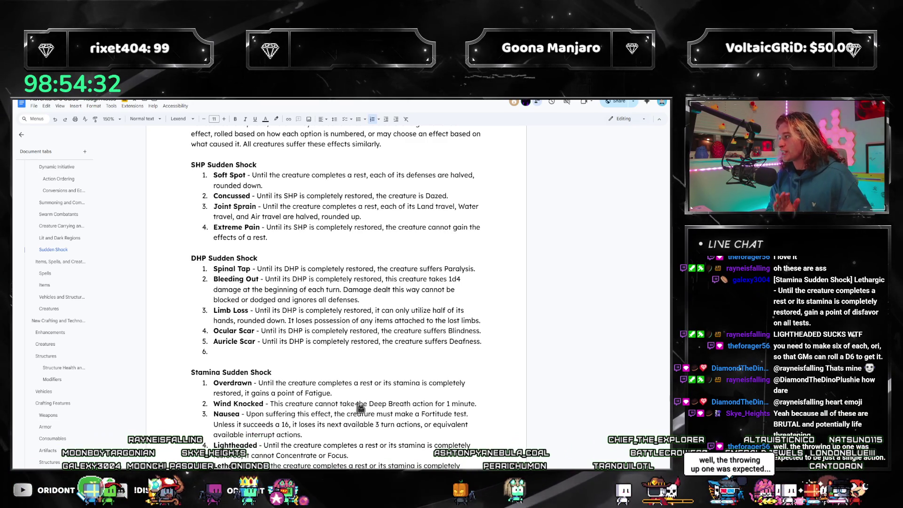
scroll(380, 388, "down", 3)
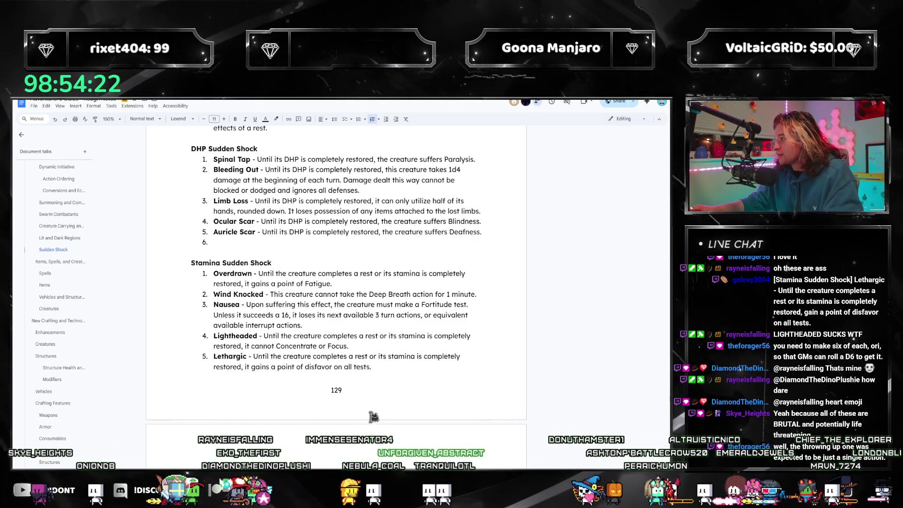
scroll(381, 363, "down", 1)
scroll(346, 367, "down", 1)
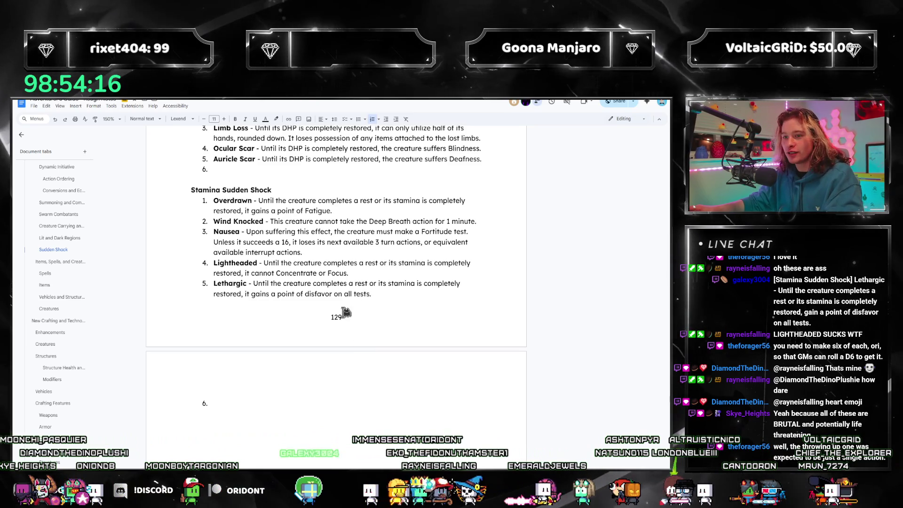
scroll(353, 311, "up", 1)
scroll(260, 434, "up", 2)
scroll(254, 374, "up", 1)
scroll(350, 330, "up", 1)
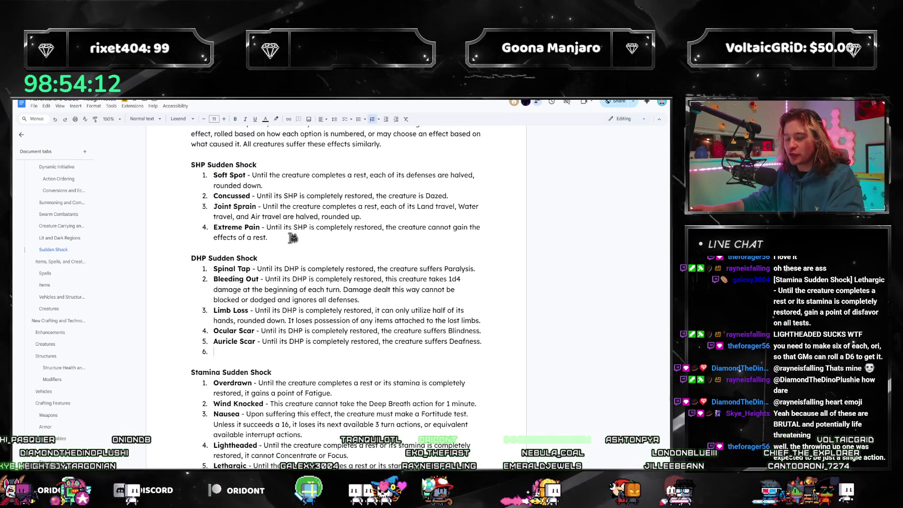
scroll(311, 257, "down", 1)
scroll(311, 261, "down", 1)
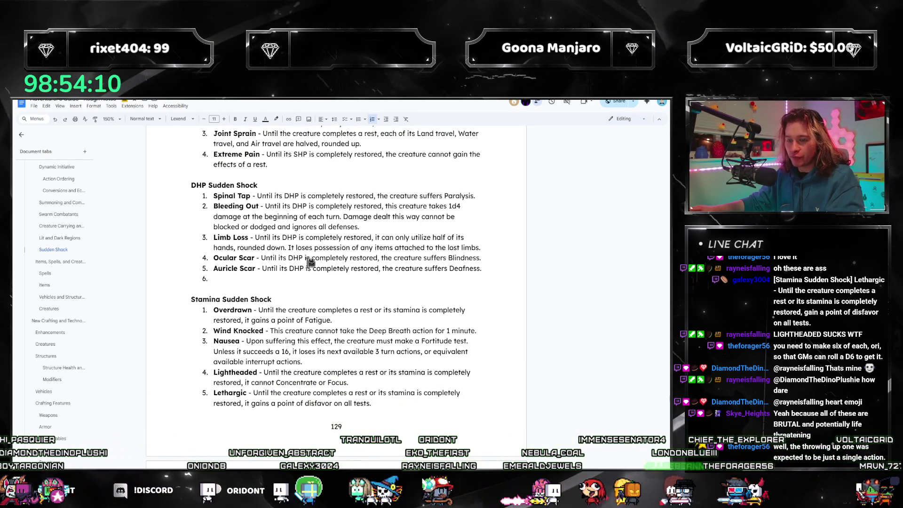
scroll(255, 283, "up", 1)
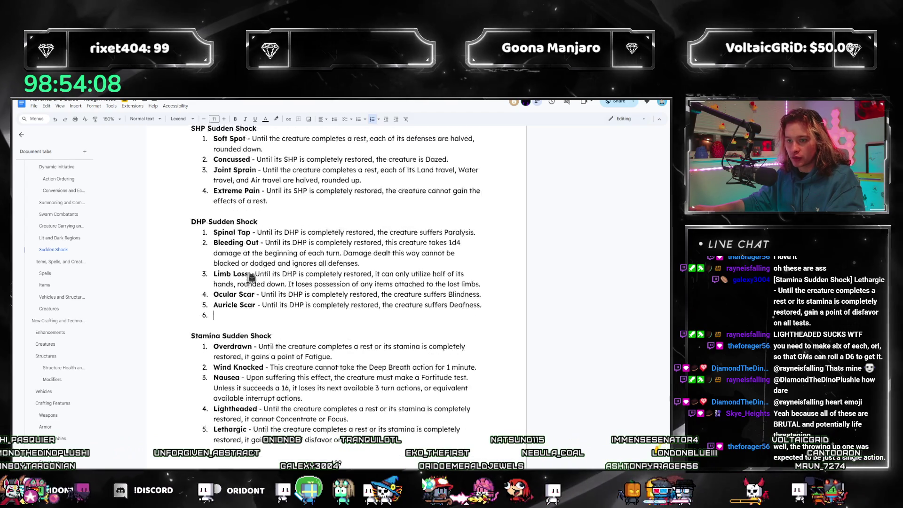
scroll(251, 278, "up", 2)
scroll(250, 278, "down", 4)
left_click_drag(189, 262, 373, 367)
key("ctrl+c")
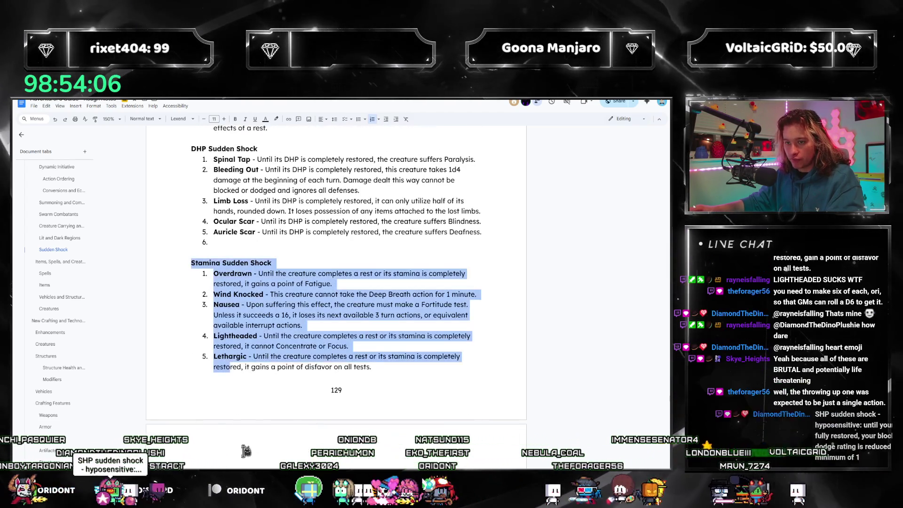
- Cut the Stamina Sudden Shock section and paste it above SHP Sudden Shock, tidying the blank line
key("BackSpace")
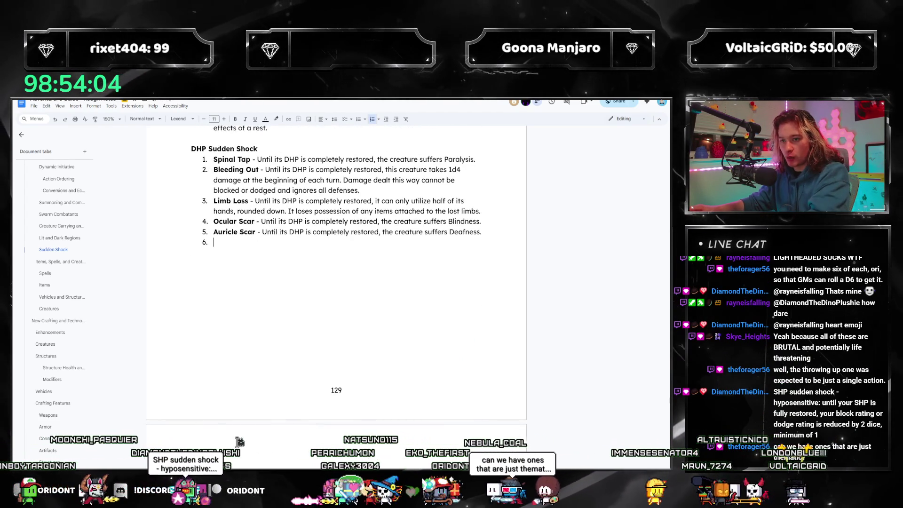
scroll(234, 318, "up", 4)
scroll(226, 201, "up", 1)
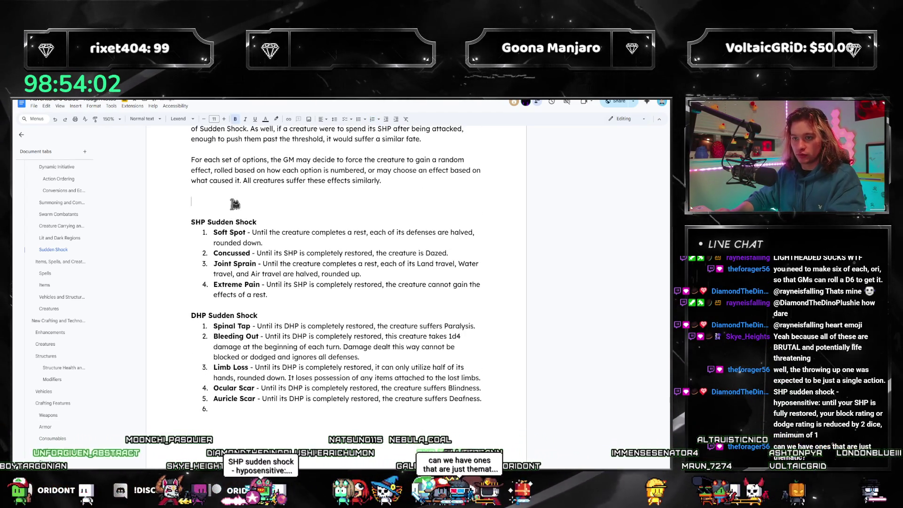
key("ctrl+v")
key("BackSpace")
scroll(233, 276, "down", 2)
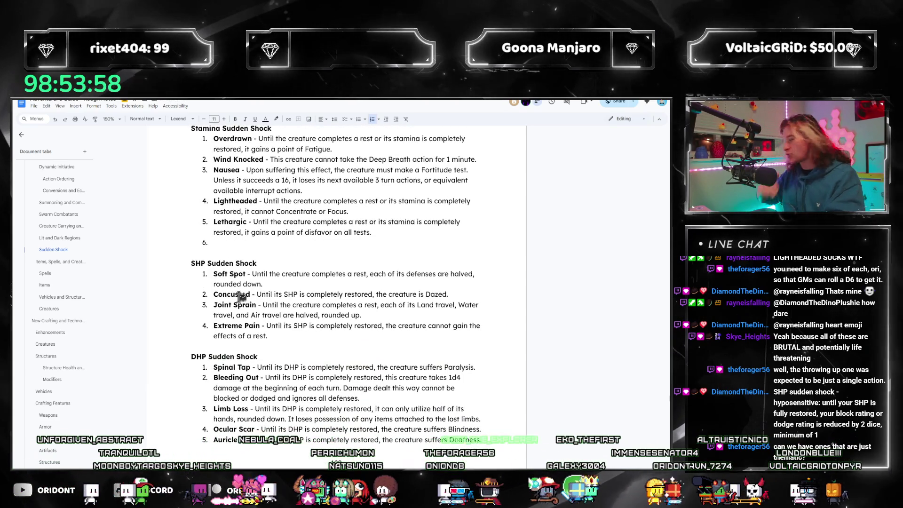
scroll(274, 319, "down", 3)
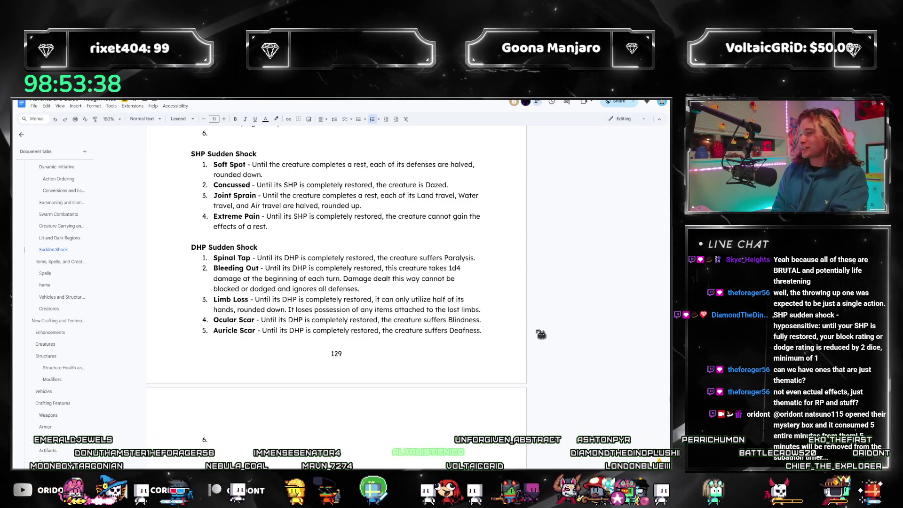
- Add an empty sixth Stamina item and start writing Dizzy Spell in it
key("Return")
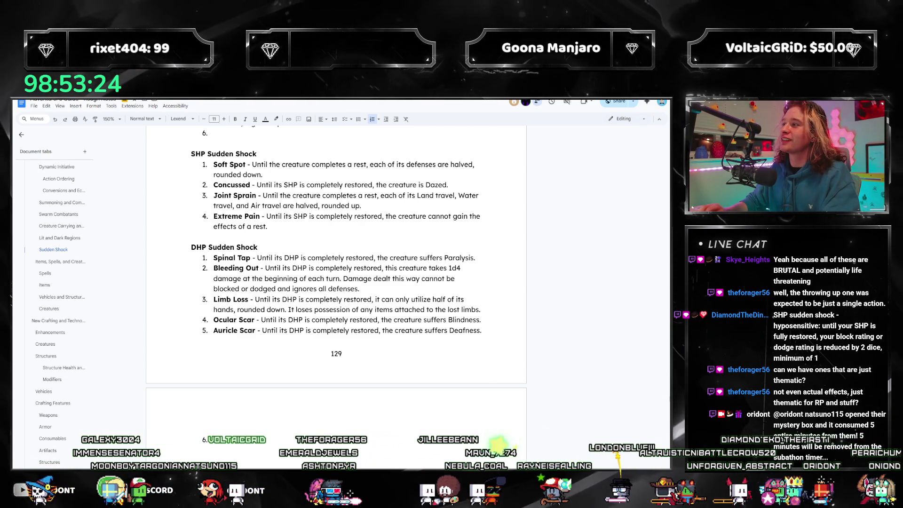
scroll(423, 282, "up", 3)
scroll(313, 233, "up", 3)
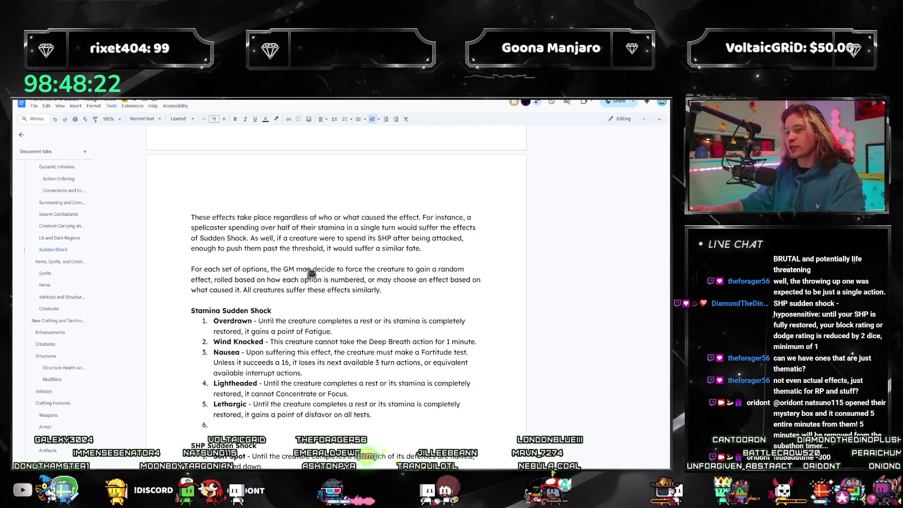
scroll(313, 268, "up", 3)
scroll(403, 272, "up", 1)
scroll(402, 271, "down", 2)
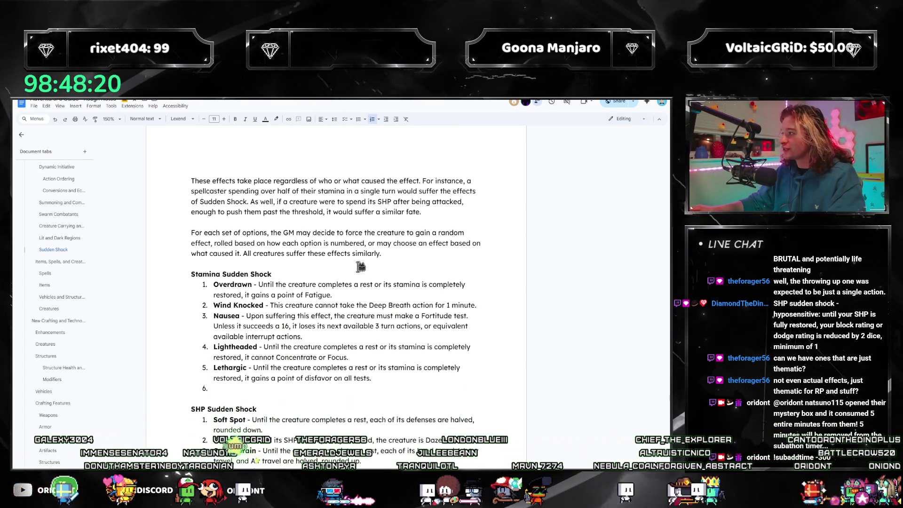
scroll(346, 247, "down", 1)
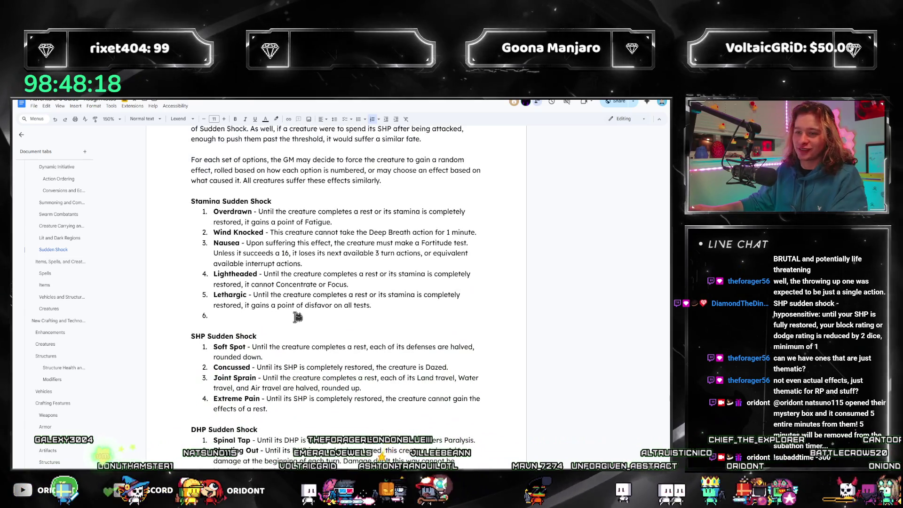
left_click(331, 318)
scroll(331, 321, "down", 2)
type("Dizzy Spell - The creature ga")
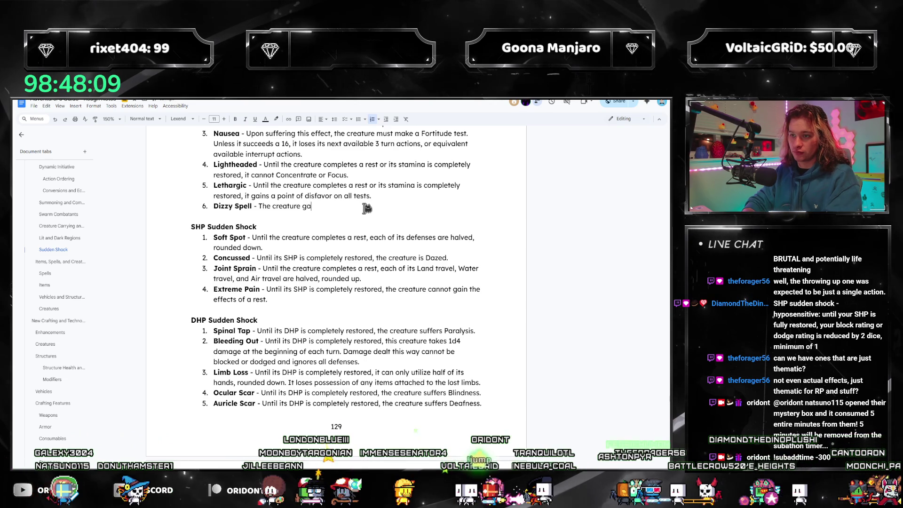
type("ins a point of")
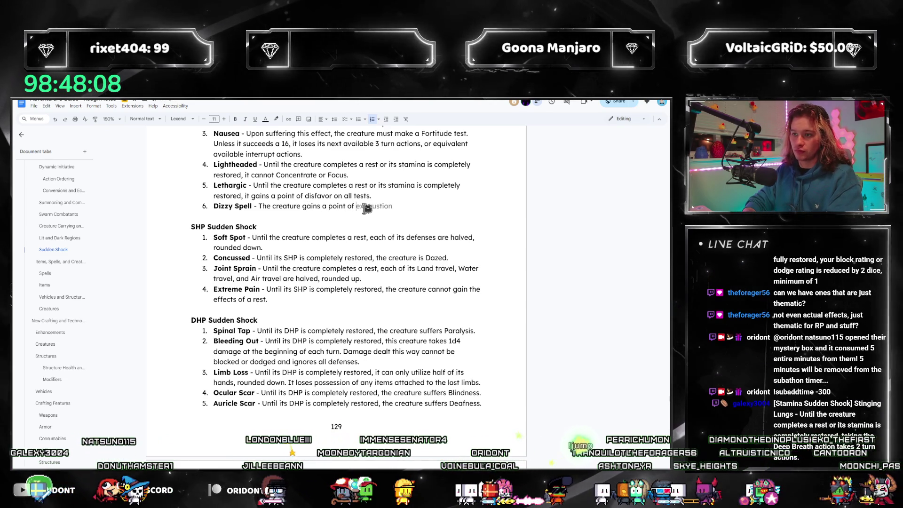
type(" disfavor on the nex")
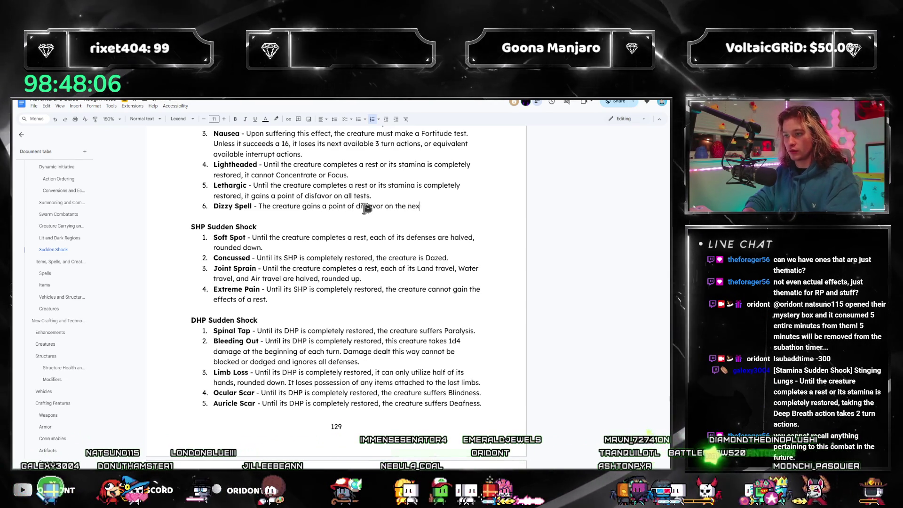
type("t Memory tes")
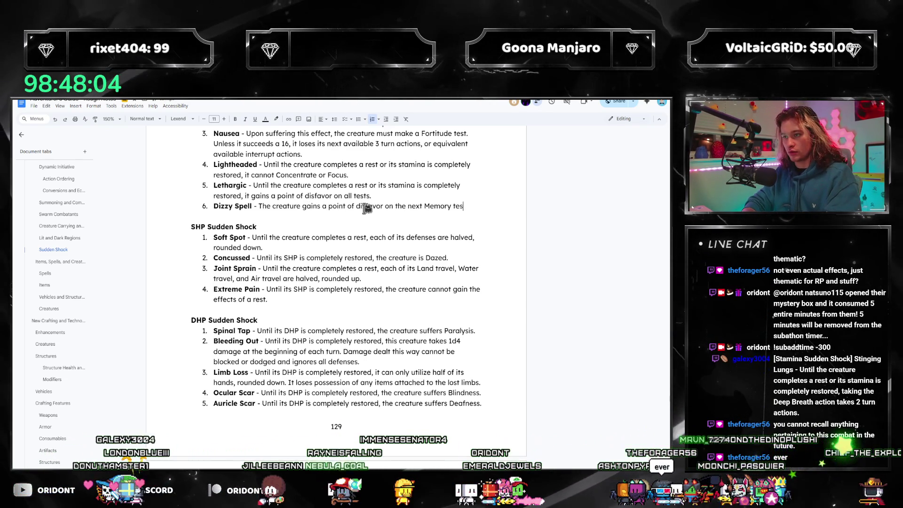
type("t it amk")
- Correct the typos in the Dizzy Spell description about the next Memory test
key("BackSpace")
key("BackSpace")
key("BackSpace")
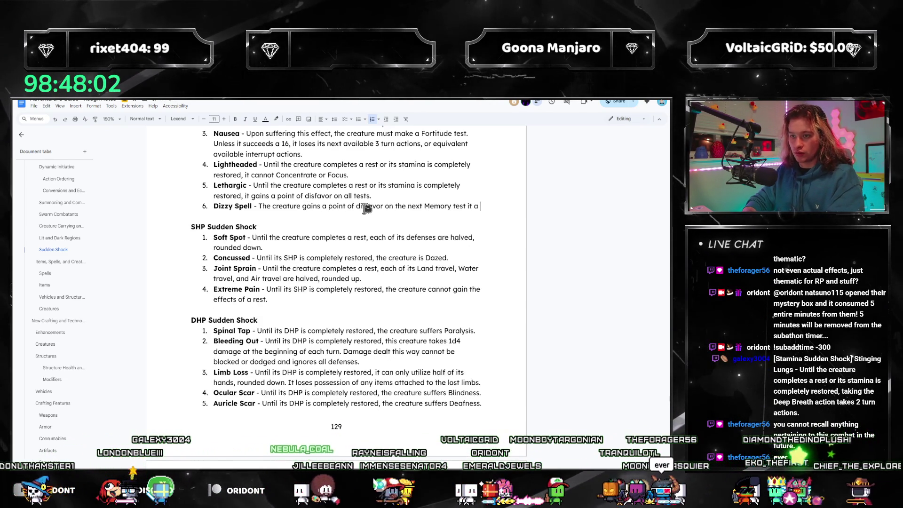
type("makes i")
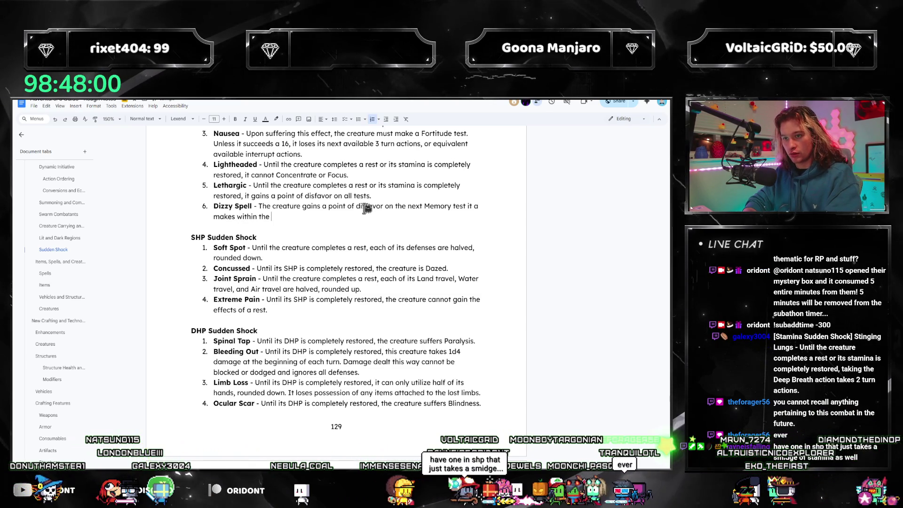
key("BackSpace")
key("BackSpace")
key("BackSpace")
type("n")
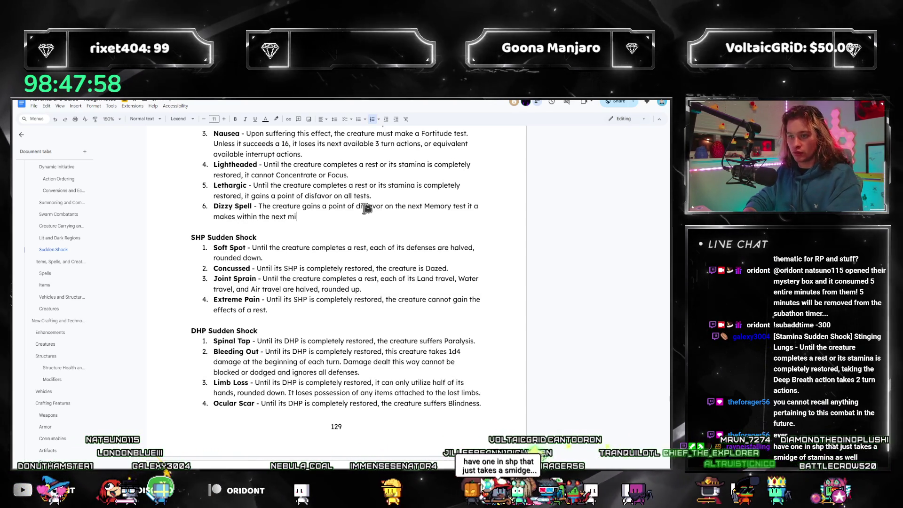
type("ext 1 minute.")
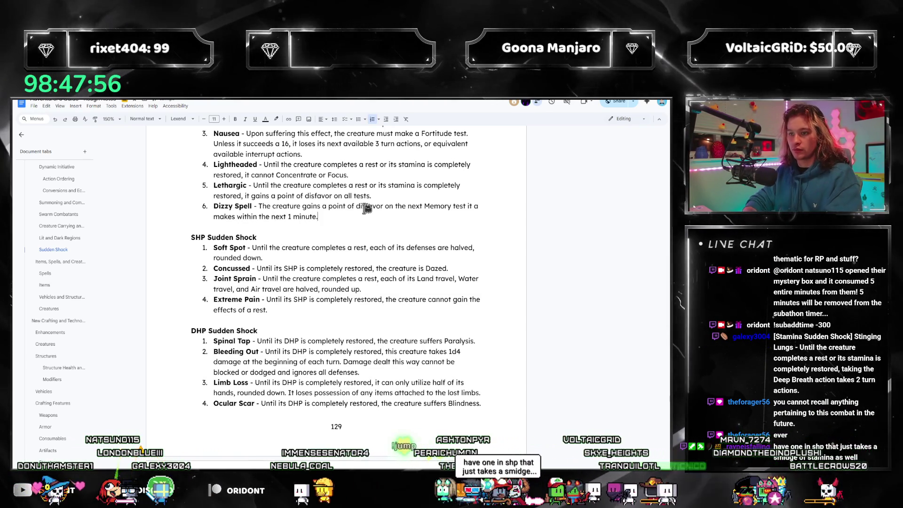
scroll(353, 218, "up", 2)
- Insert an empty list item before Dizzy Spell
key("Up")
key("Home")
key("Return")
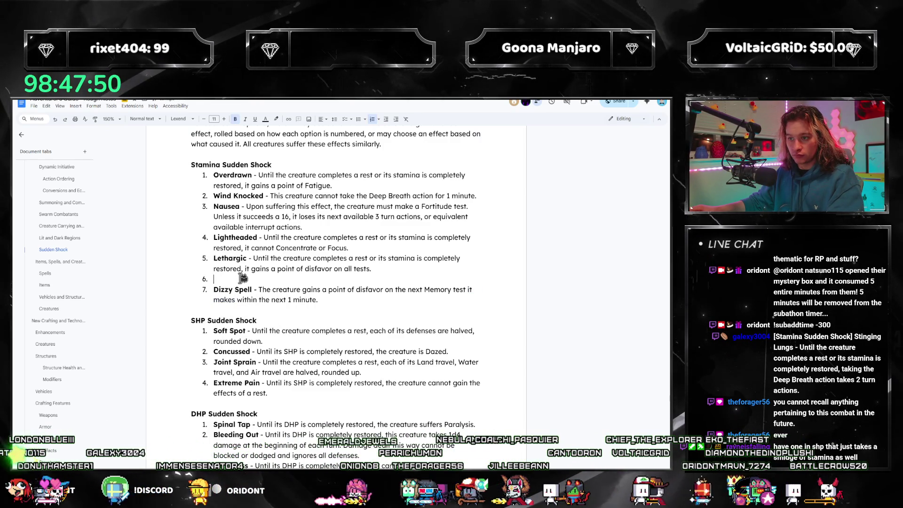
scroll(261, 280, "down", 3)
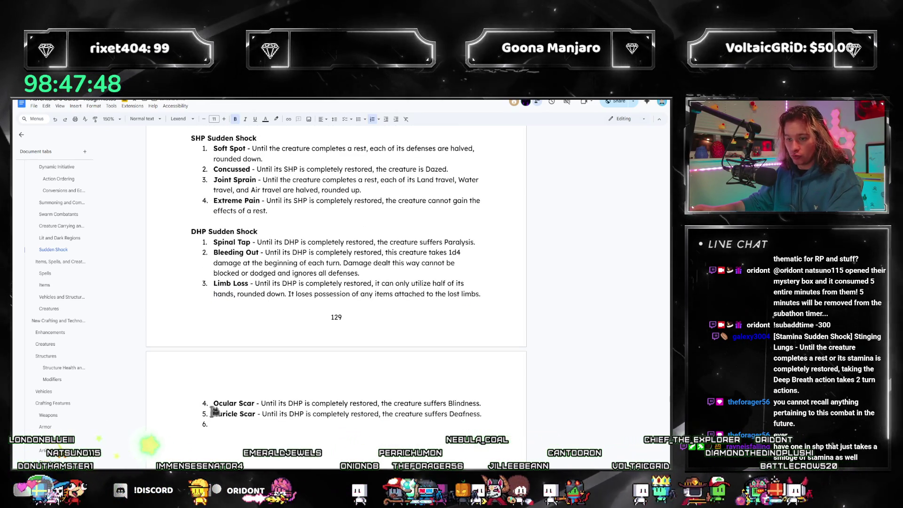
scroll(223, 211, "up", 1)
scroll(228, 322, "up", 2)
scroll(251, 317, "up", 2)
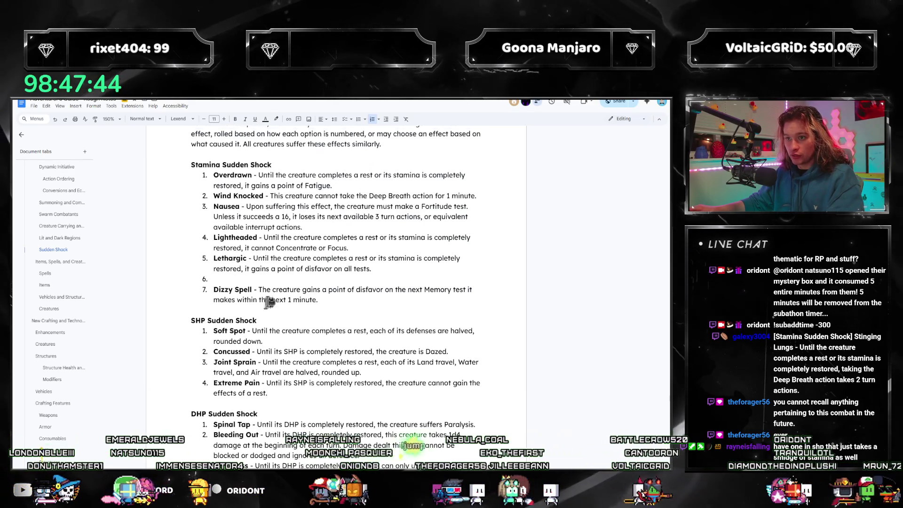
scroll(336, 280, "down", 2)
scroll(448, 339, "down", 2)
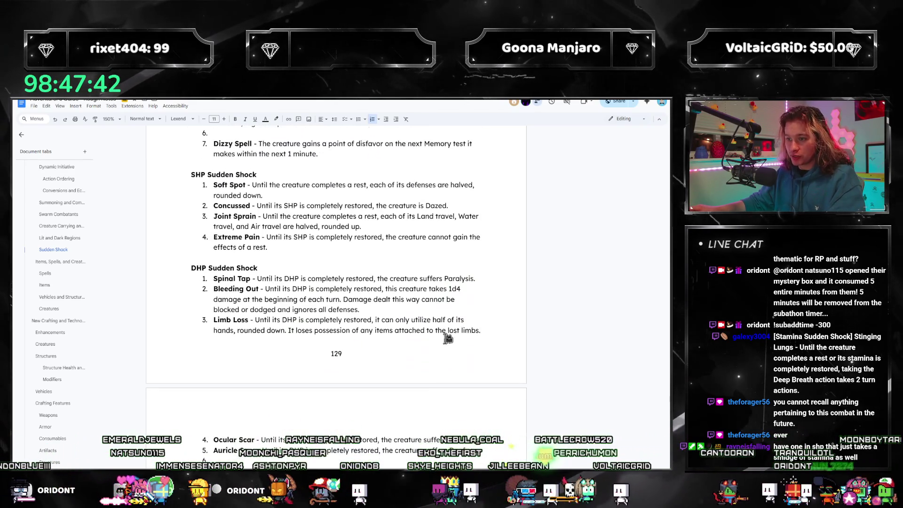
scroll(352, 293, "up", 2)
scroll(353, 293, "up", 1)
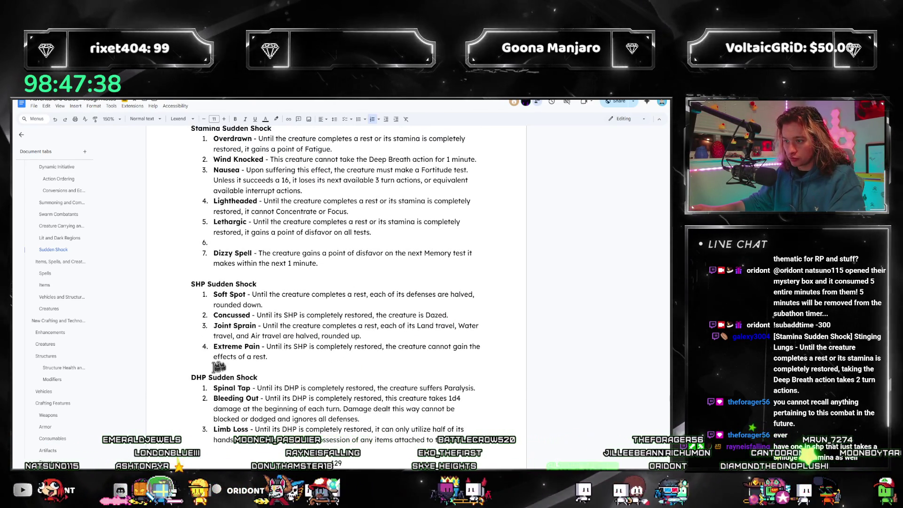
- Add an empty fifth item after Extreme Pain in the SHP list
left_click(266, 357)
key("Return")
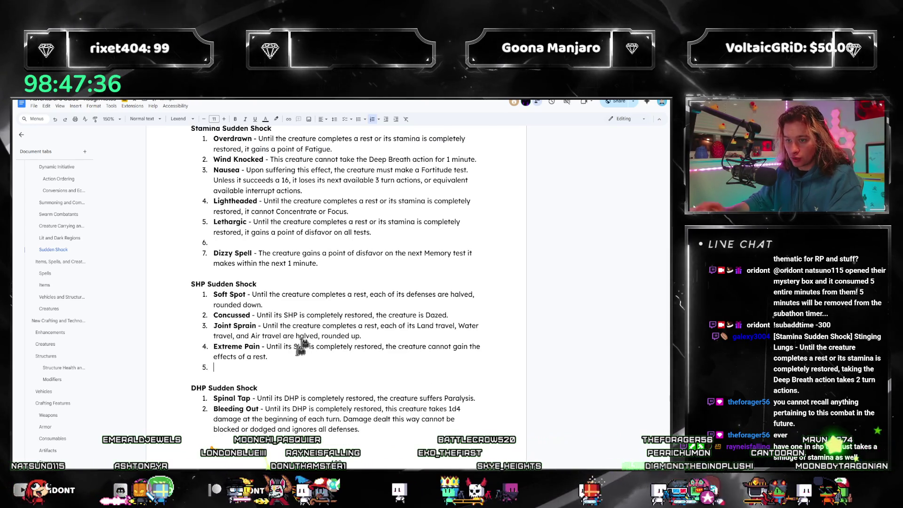
scroll(455, 313, "up", 3)
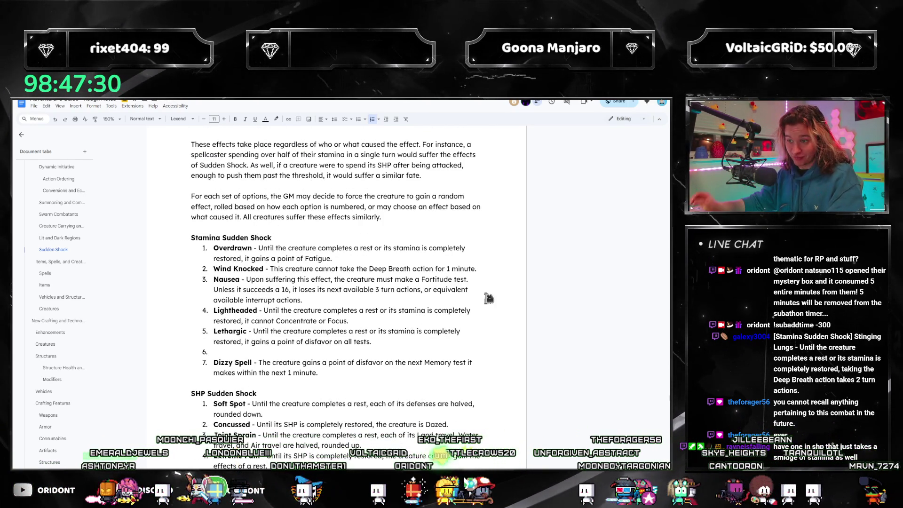
- Move the Nausea item so it follows Lightheaded in the Stamina list
left_click(316, 296)
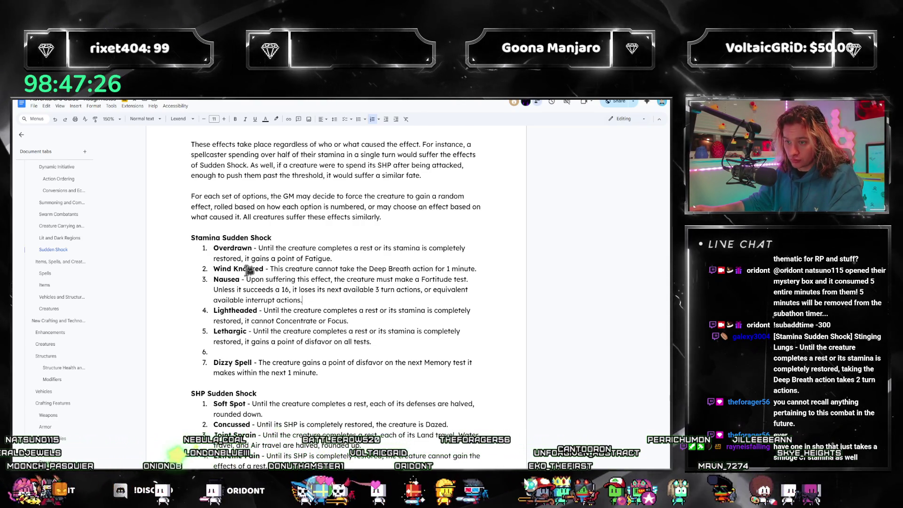
left_click_drag(216, 279, 339, 302)
key("ctrl+c")
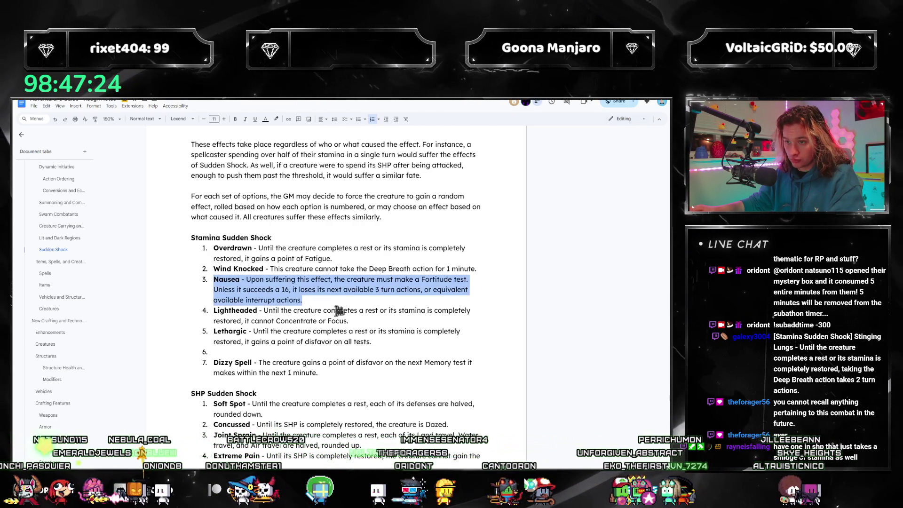
key("BackSpace")
key("BackSpace")
key("Return")
key("ctrl+v")
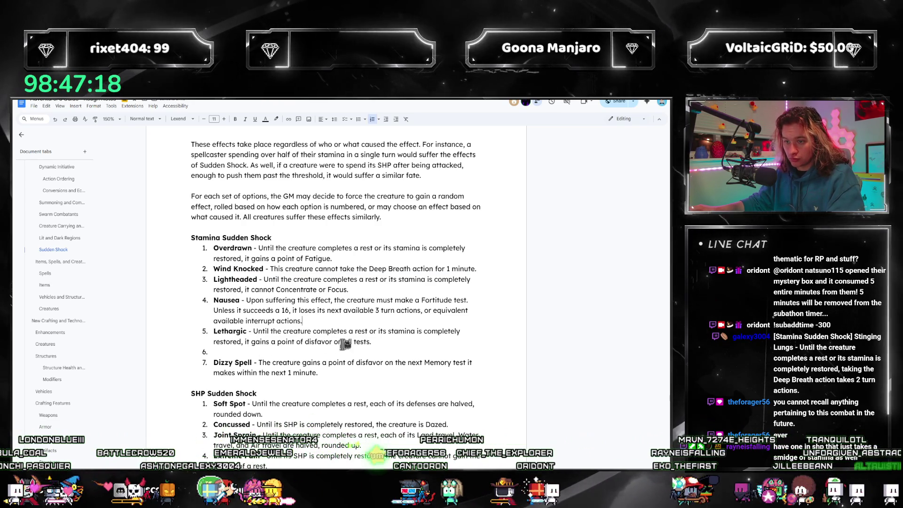
- Move Lethargic above Nausea, making Lethargic fourth and Nausea fifth
left_click_drag(372, 342, 215, 331)
key("ctrl+x")
key("Delete")
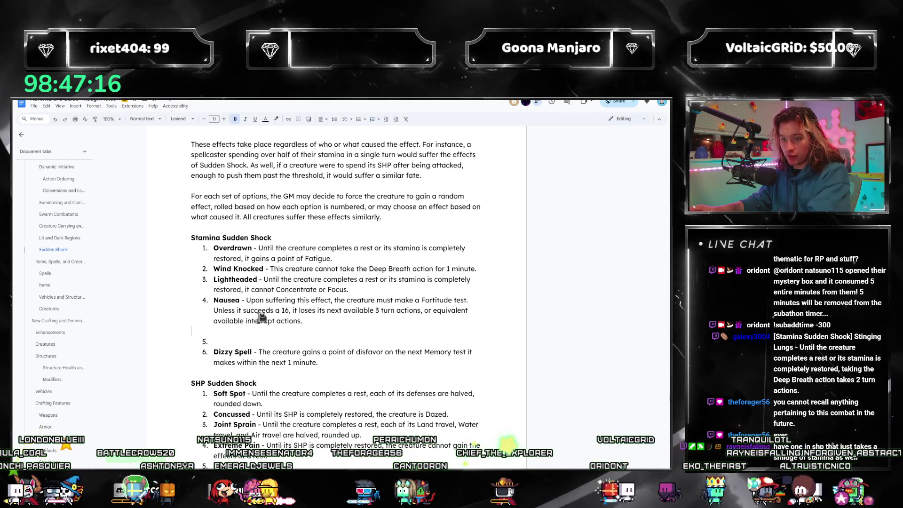
left_click(219, 300)
key("Return")
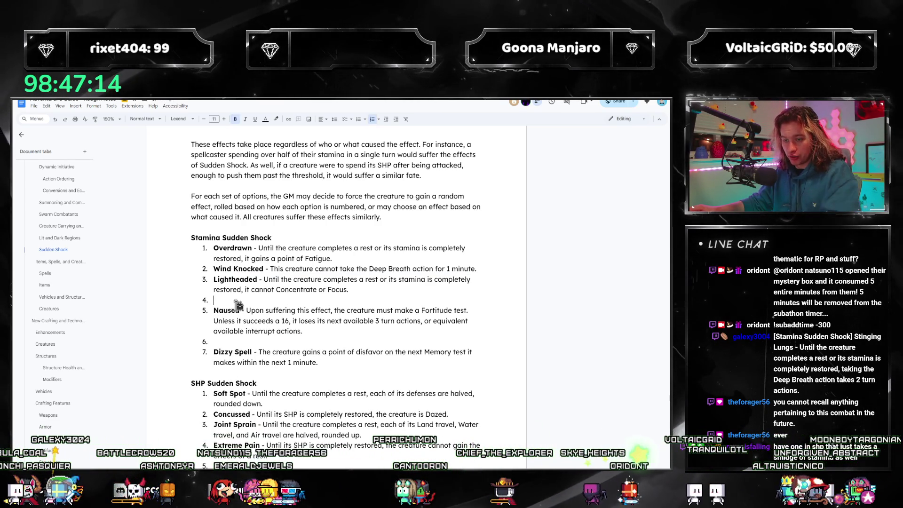
key("ctrl+v")
scroll(339, 329, "down", 1)
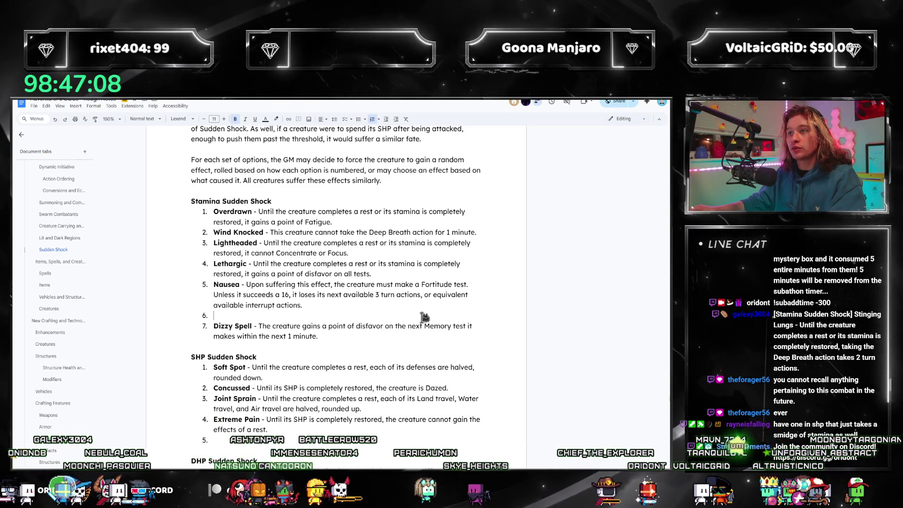
scroll(381, 297, "down", 3)
scroll(409, 304, "up", 2)
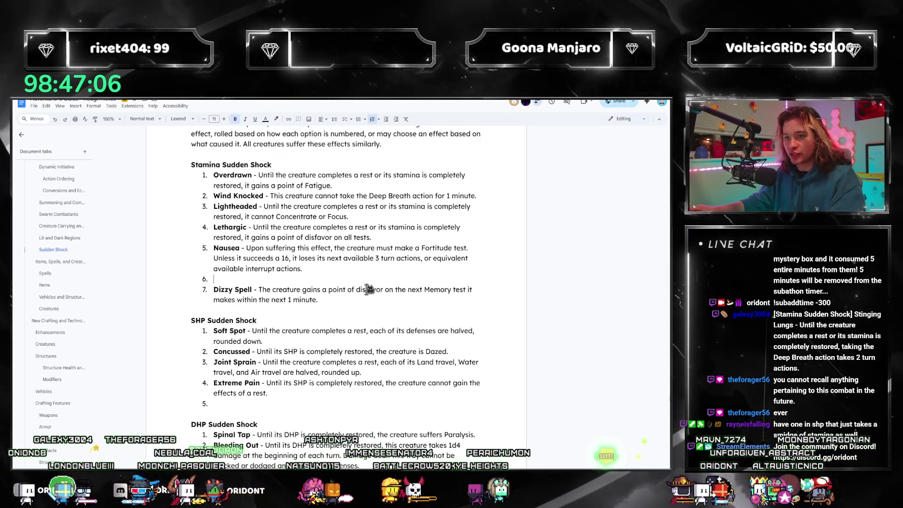
scroll(313, 287, "down", 2)
left_click(261, 330)
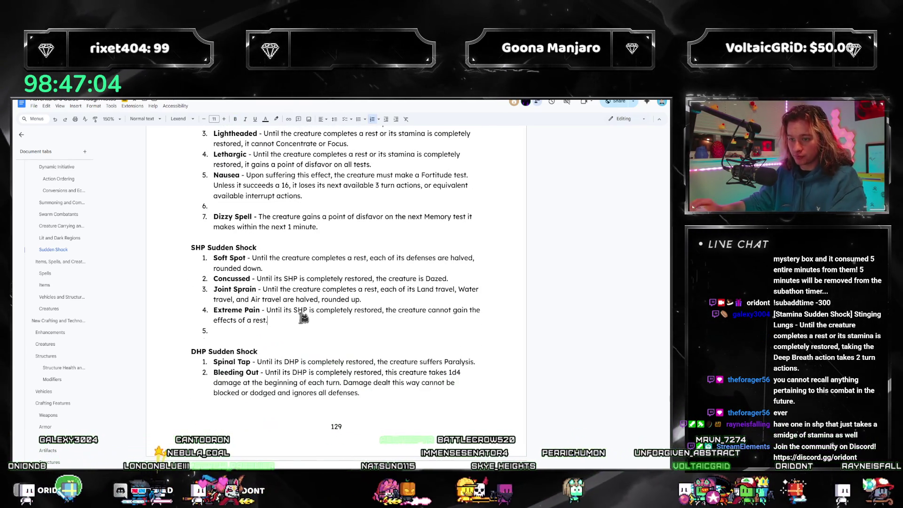
- Write a sixth SHP effect 'Taxed - the creature loses 4d10 stamina' with the name in bold
key("Return")
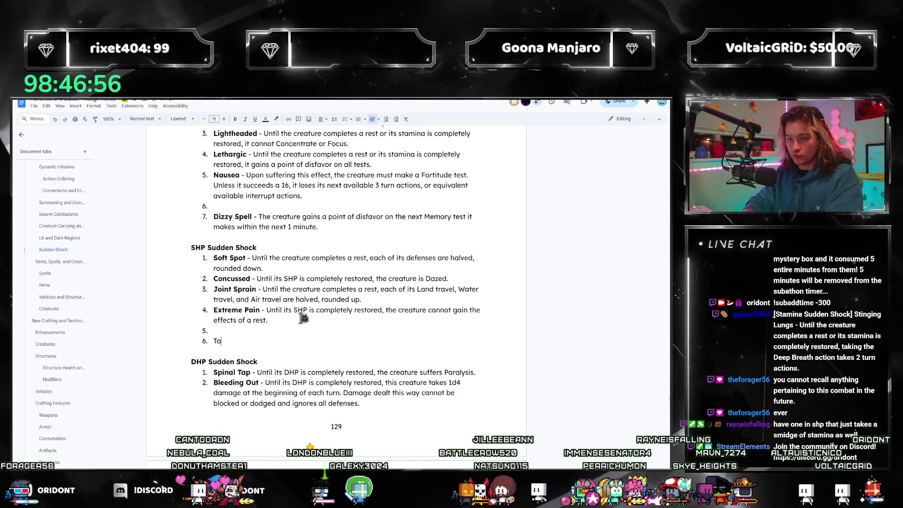
type("Thick")
key("BackSpace")
key("BackSpace")
key("BackSpace")
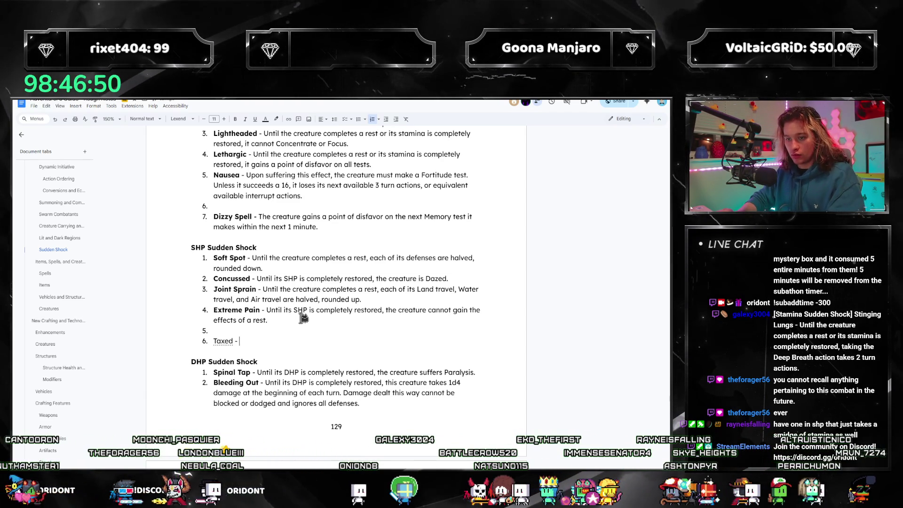
key("ctrl+b")
key("End")
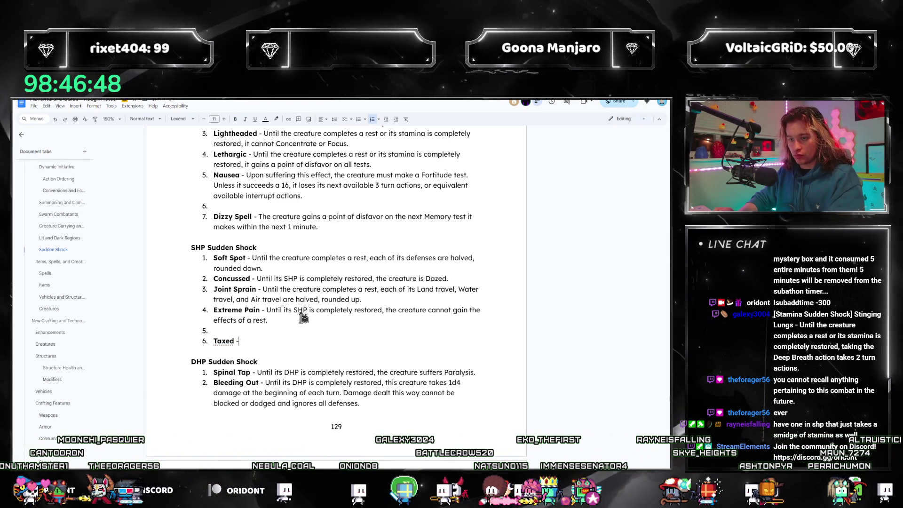
type("Upon sufferi")
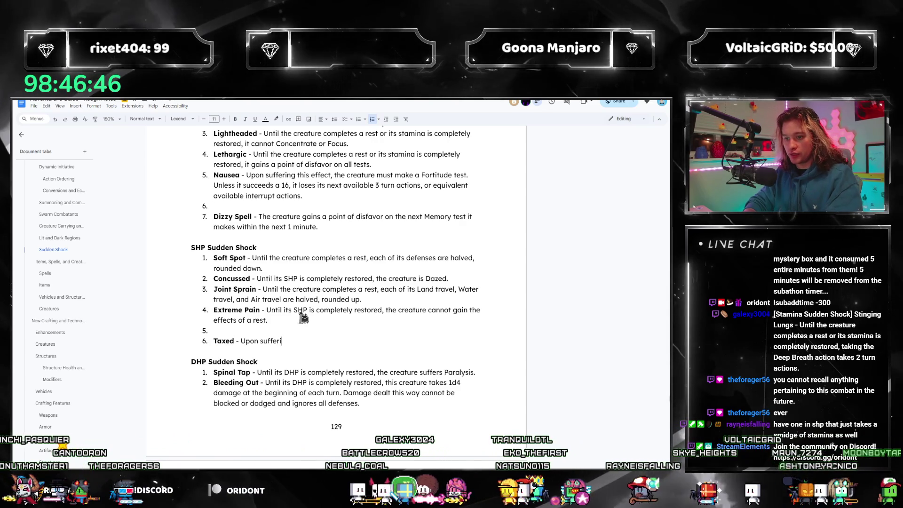
type("ng this effect, the creature loses")
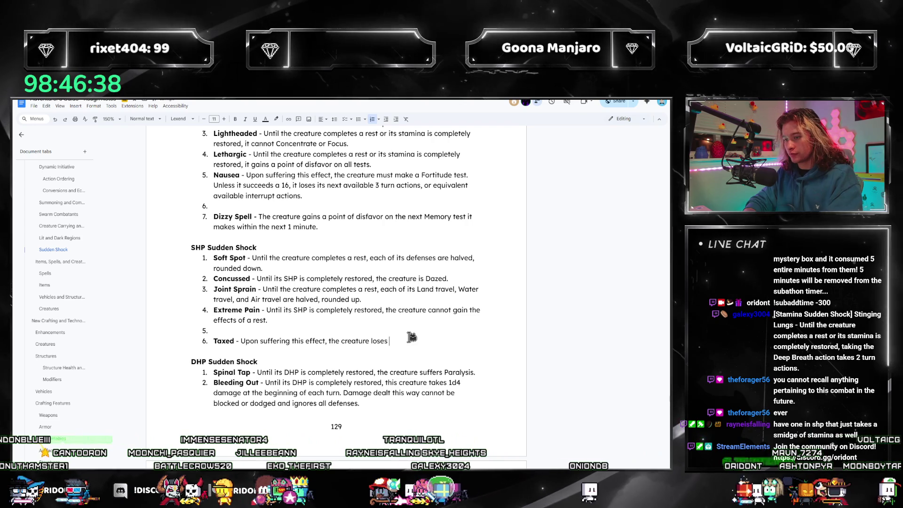
type("1")
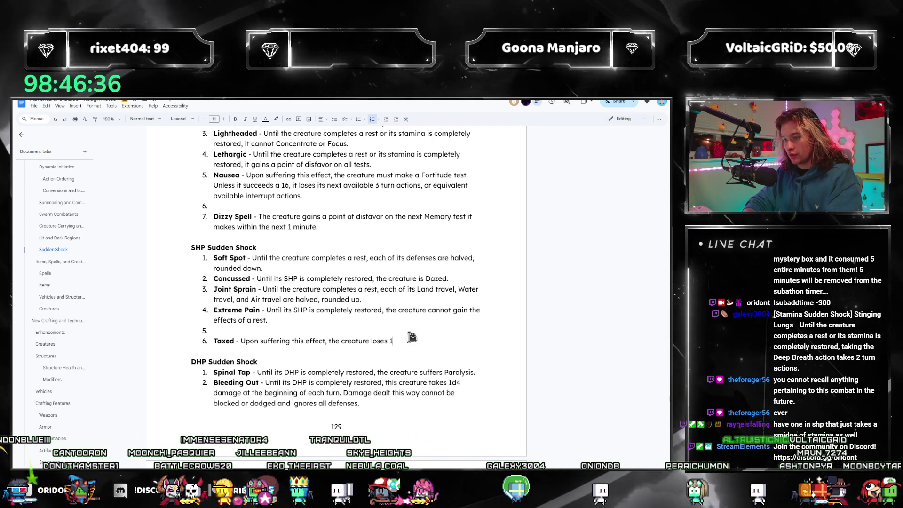
type("5 stamina.")
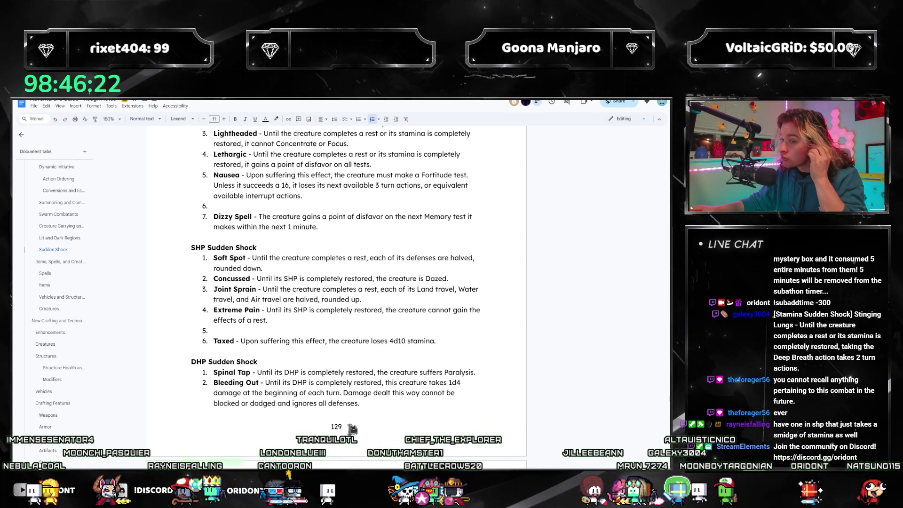
scroll(444, 256, "up", 2)
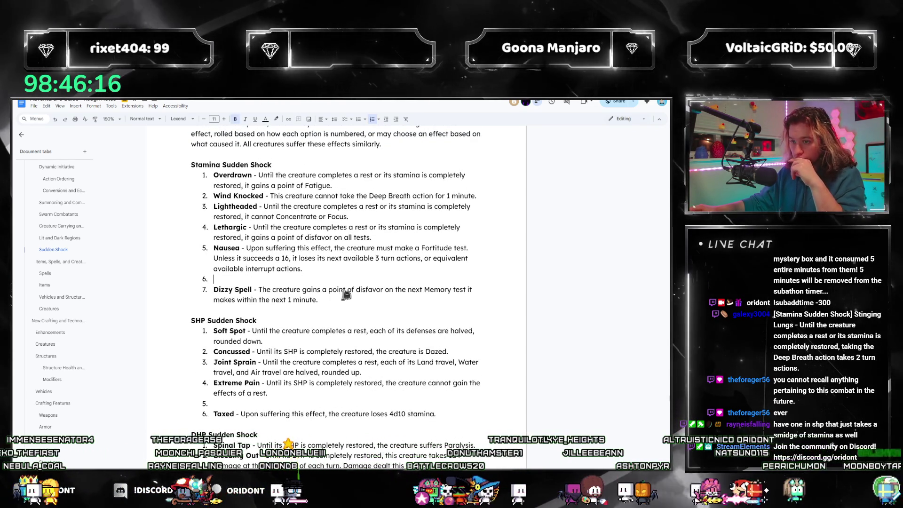
scroll(347, 276, "down", 2)
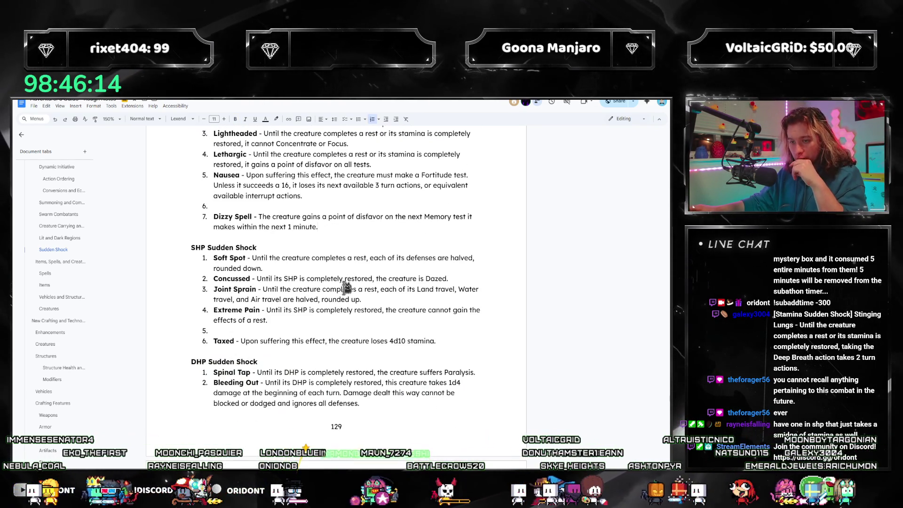
scroll(318, 238, "up", 1)
scroll(316, 254, "down", 2)
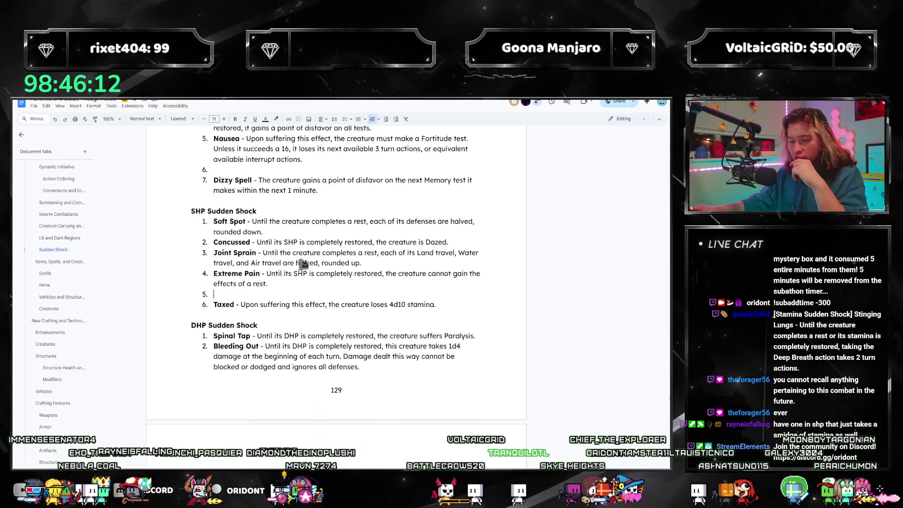
scroll(313, 283, "down", 3)
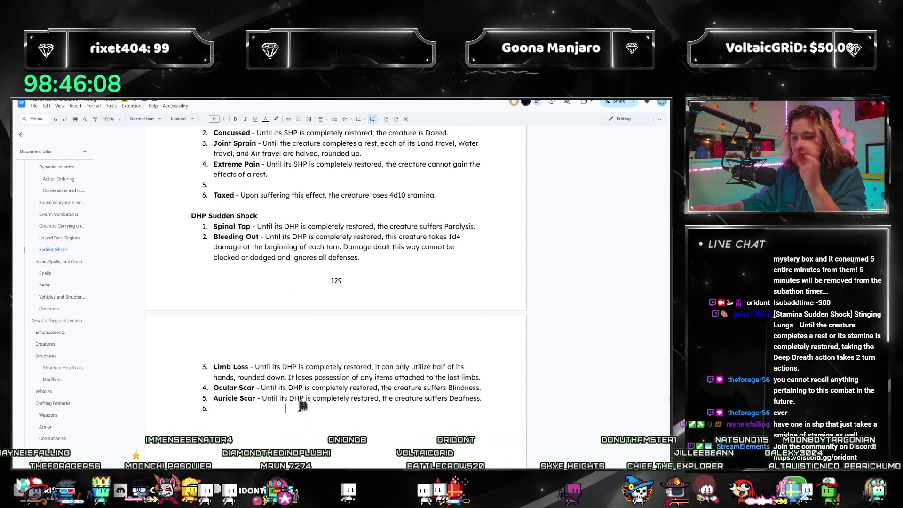
- Insert a new first DHP entry above Spinal Tap for the Decapitated effect
left_click(244, 406)
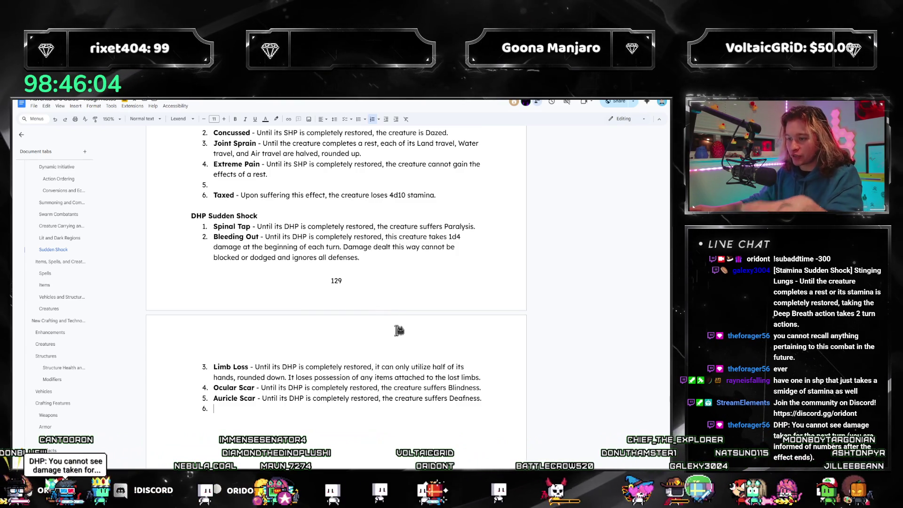
scroll(415, 333, "up", 1)
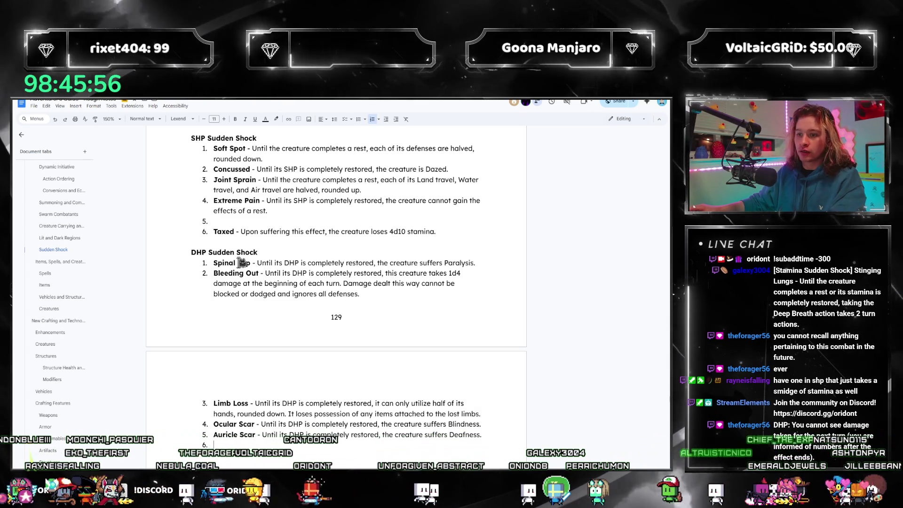
left_click(214, 263)
key("Return")
key("Up")
type("Decapitated - The ")
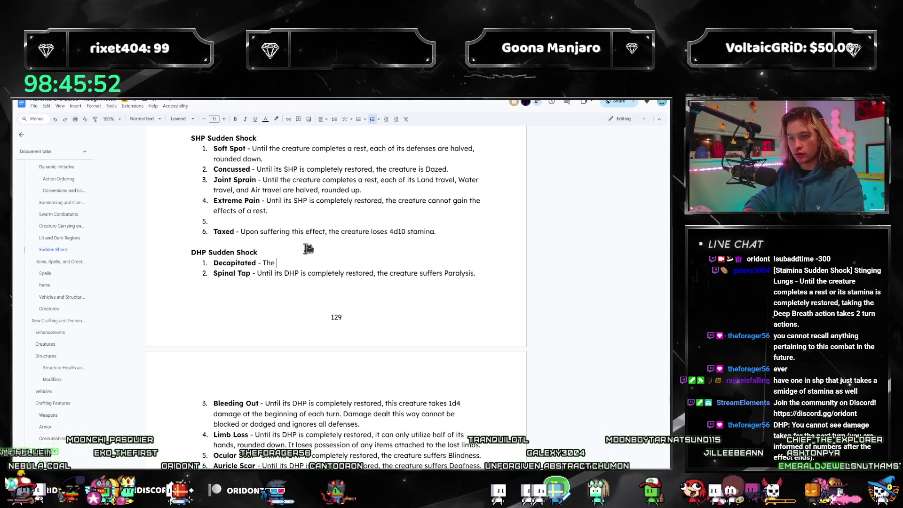
type("creature's DHP")
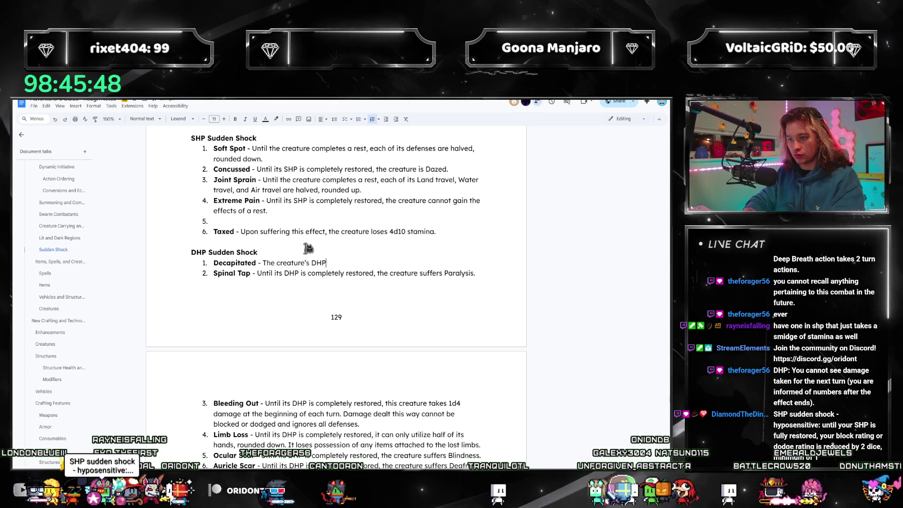
type(" is reduced to 0,")
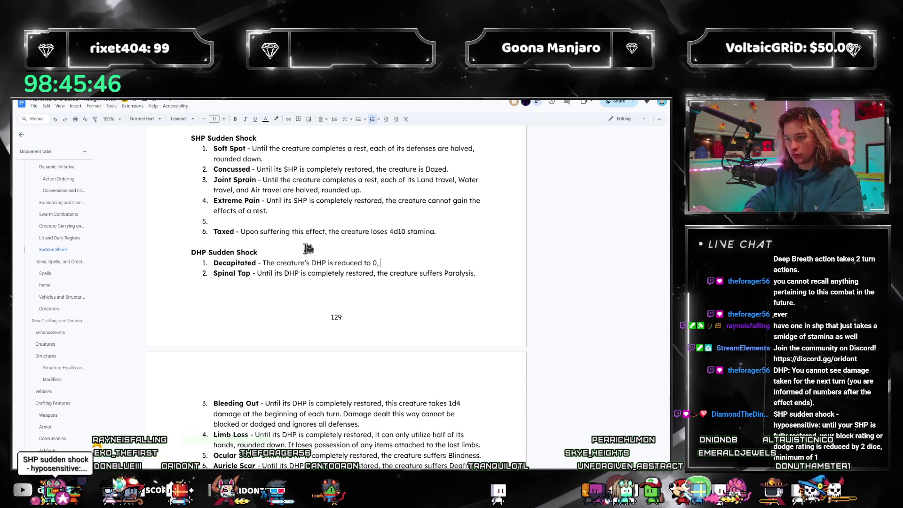
type(" if not already lower than that.")
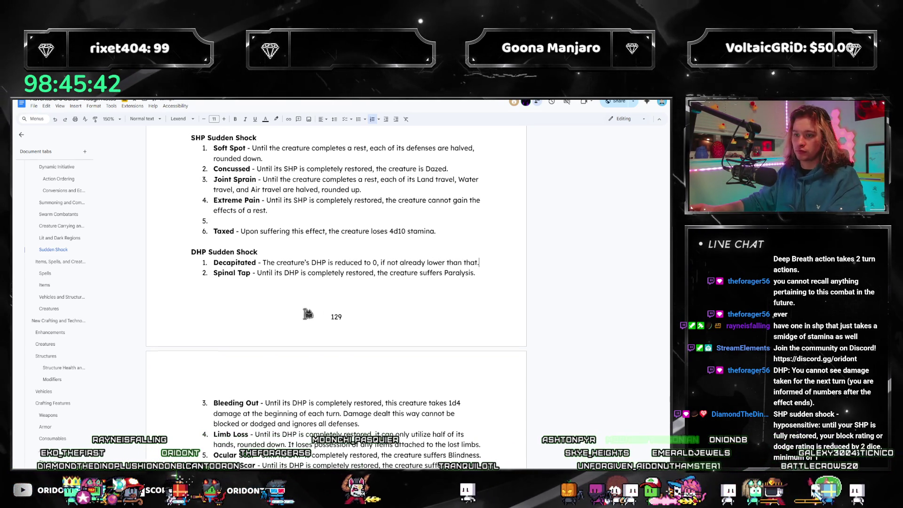
scroll(309, 314, "down", 2)
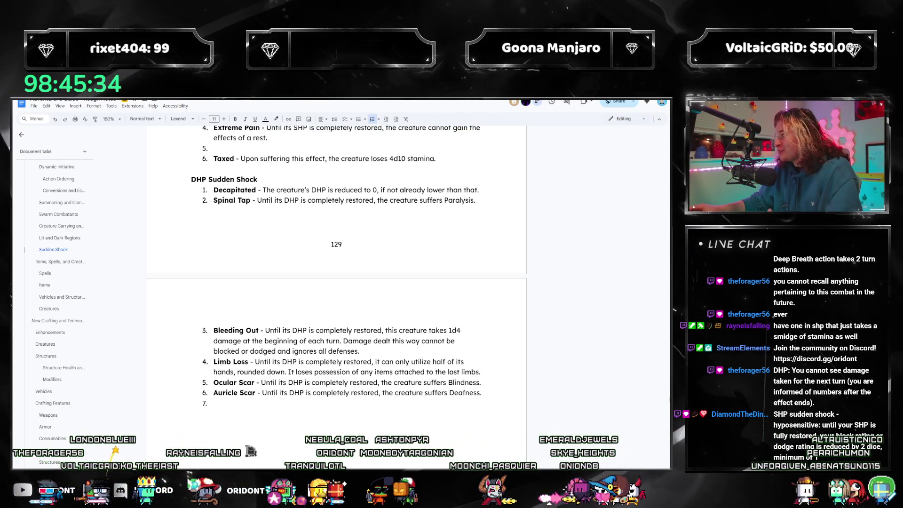
scroll(286, 390, "up", 2)
scroll(282, 403, "down", 1)
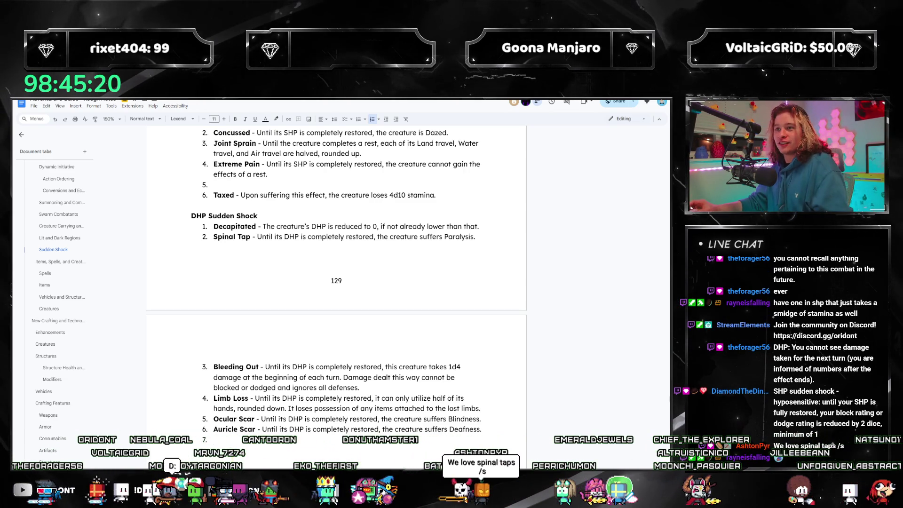
scroll(374, 397, "up", 2)
scroll(374, 398, "up", 2)
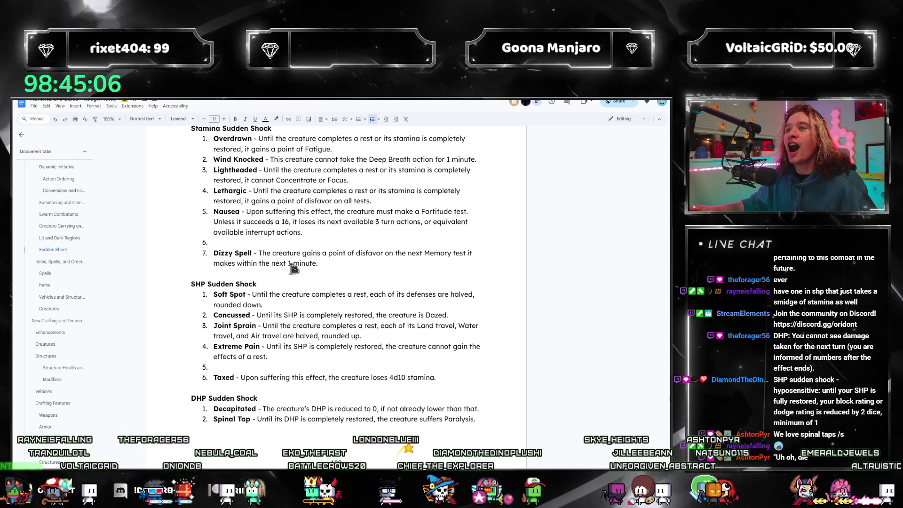
scroll(304, 259, "up", 1)
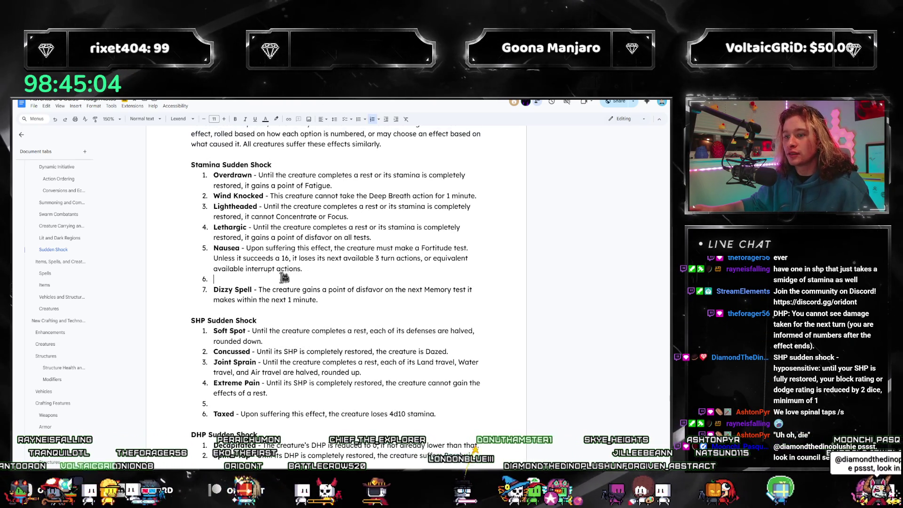
scroll(395, 247, "down", 1)
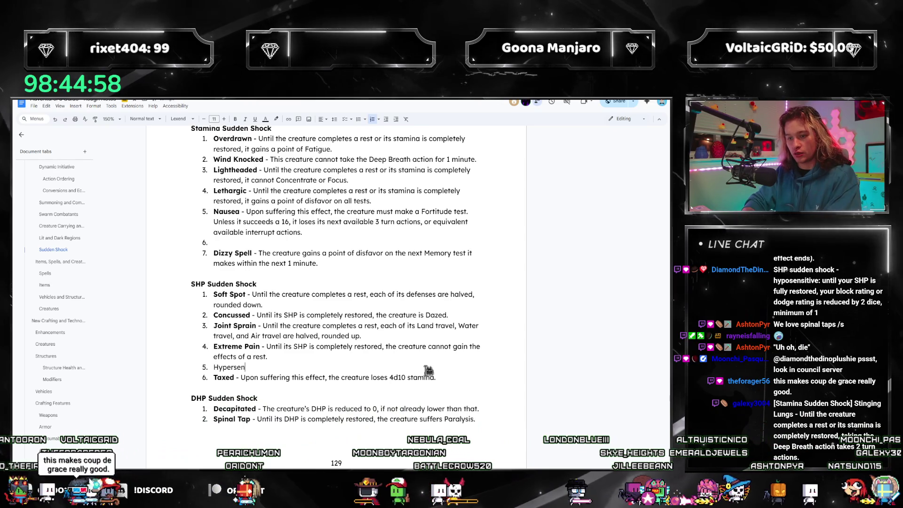
type("sensitive -")
- Bold the Hypersensitive name, end it with 'each.' and add a blank entry after it
key("shift+Home")
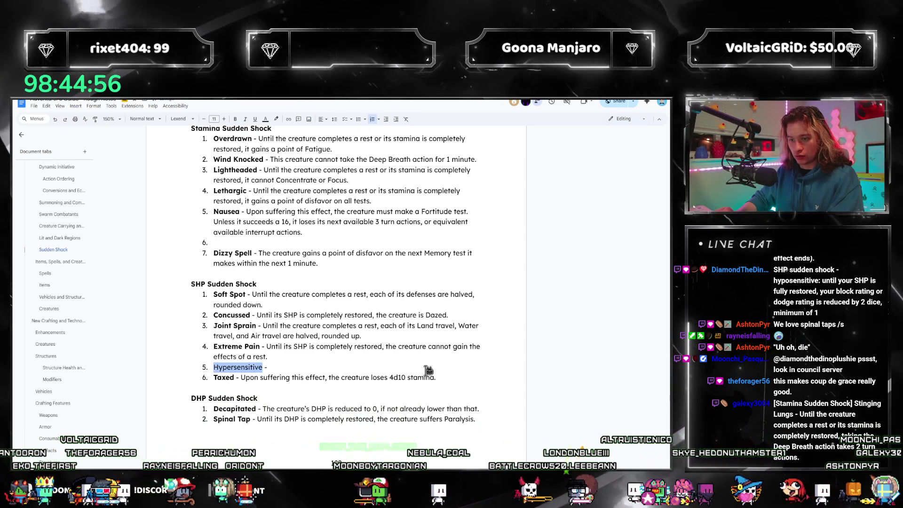
key("ctrl+b")
key("End")
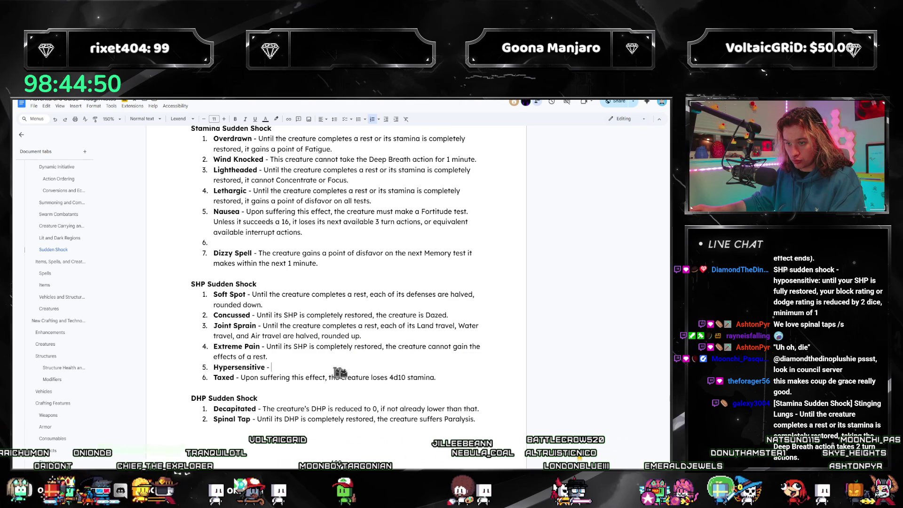
type("it ")
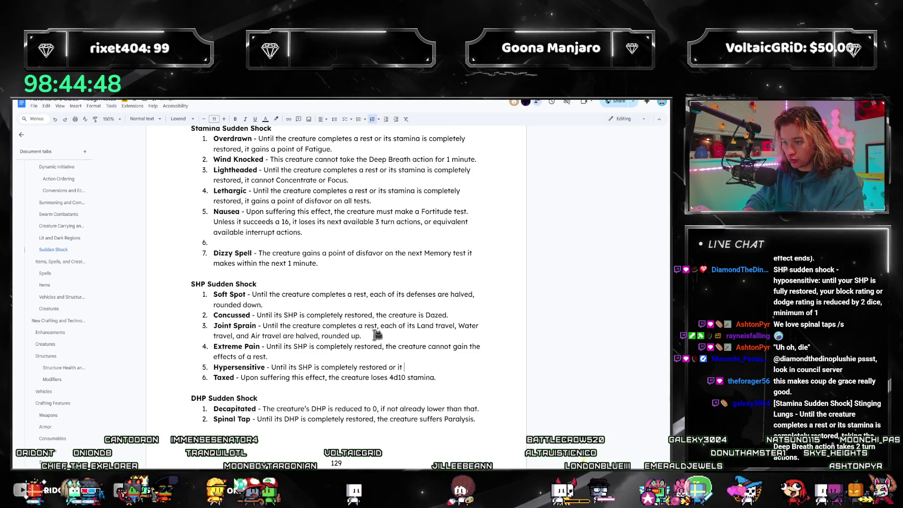
type("completes a ")
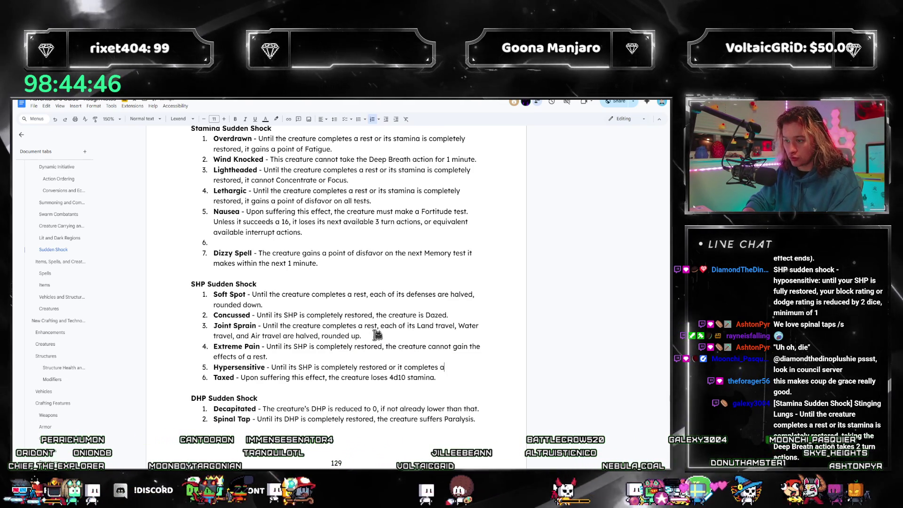
type("rest, the creatu")
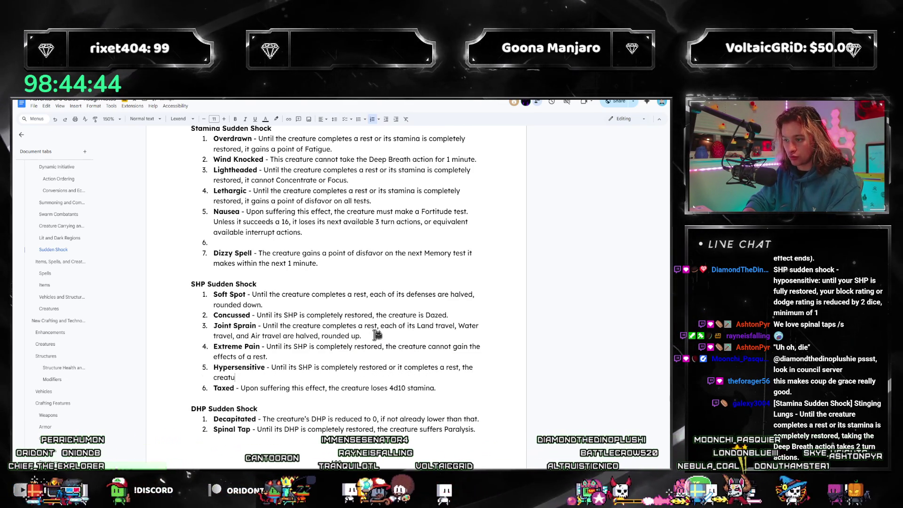
type("re's")
type("ting and Dodg")
type("e Rating is")
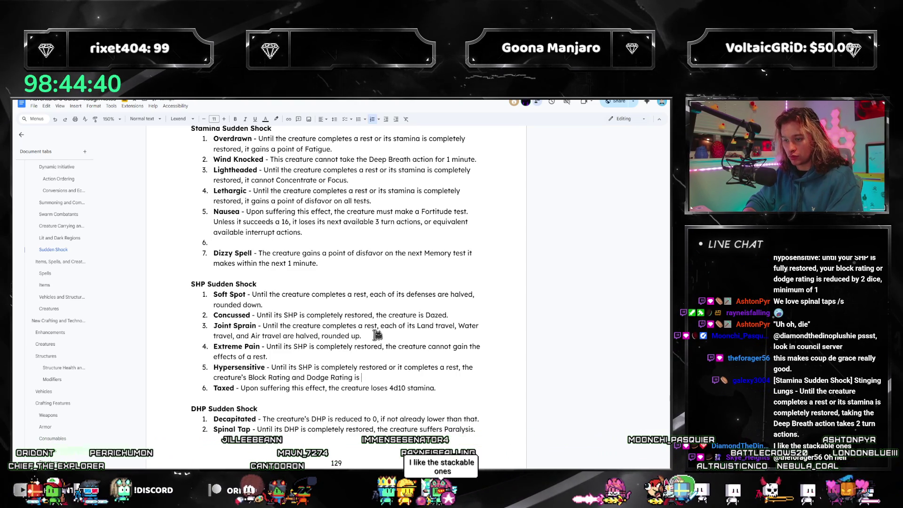
type(" 1 die")
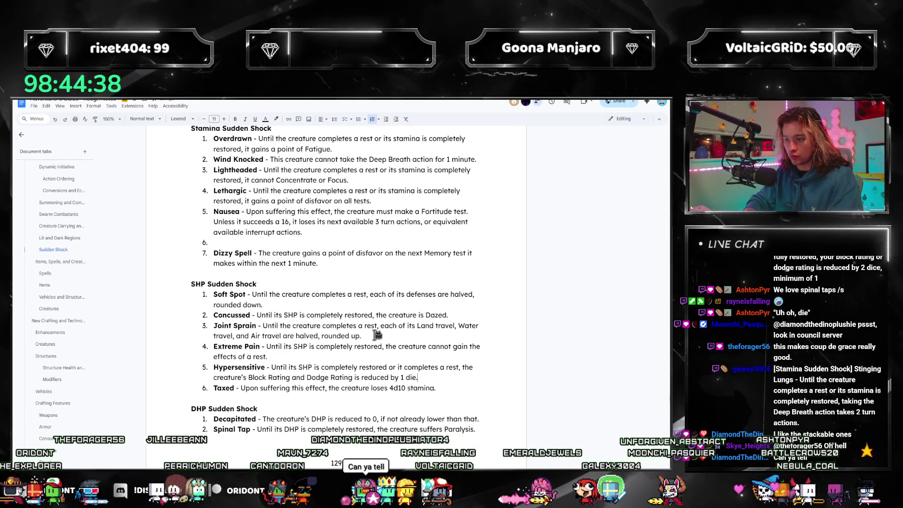
type(" each.")
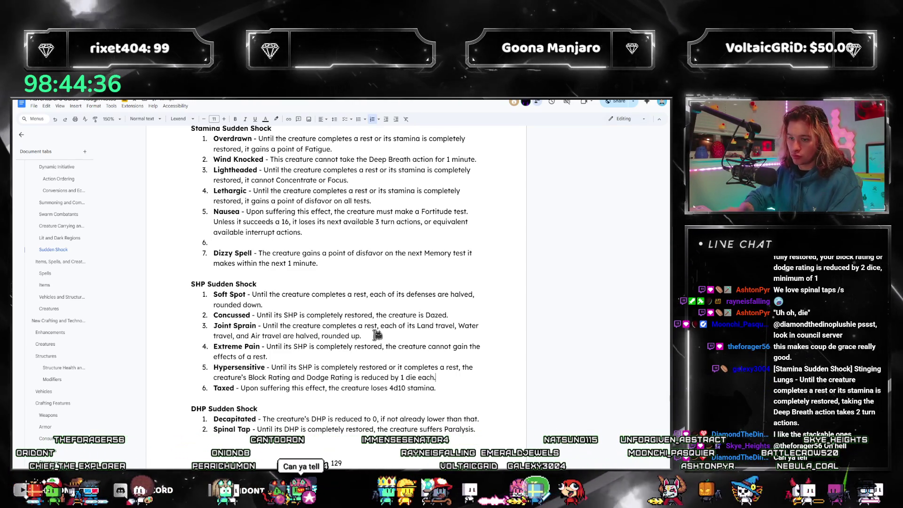
scroll(427, 366, "down", 2)
scroll(426, 367, "down", 2)
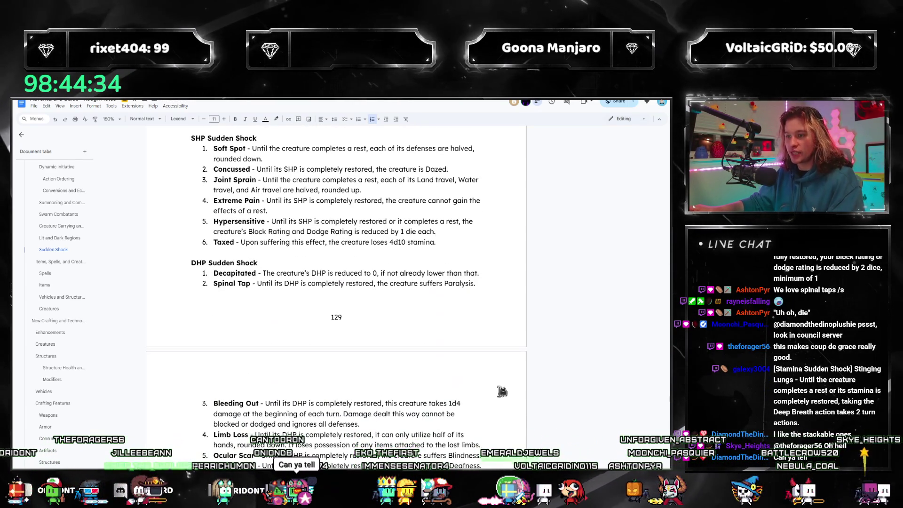
key("Return")
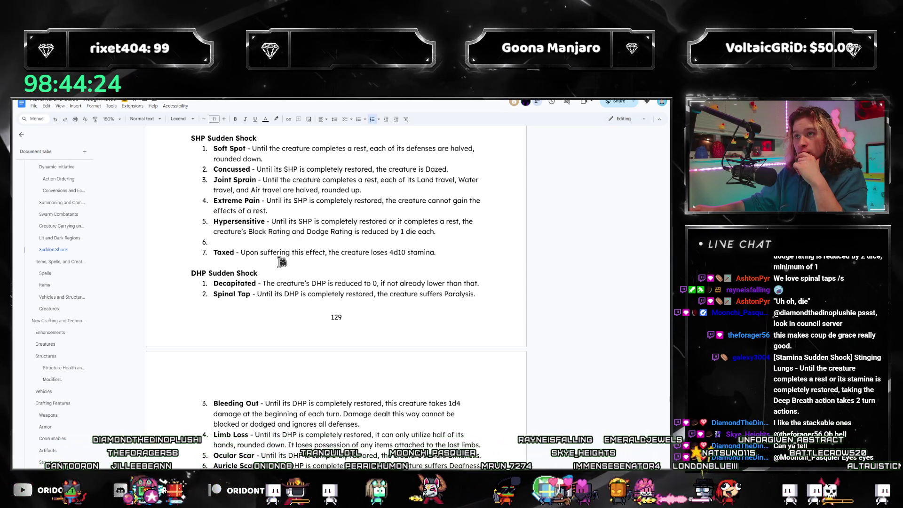
scroll(291, 273, "down", 3)
scroll(290, 274, "down", 4)
scroll(294, 280, "up", 3)
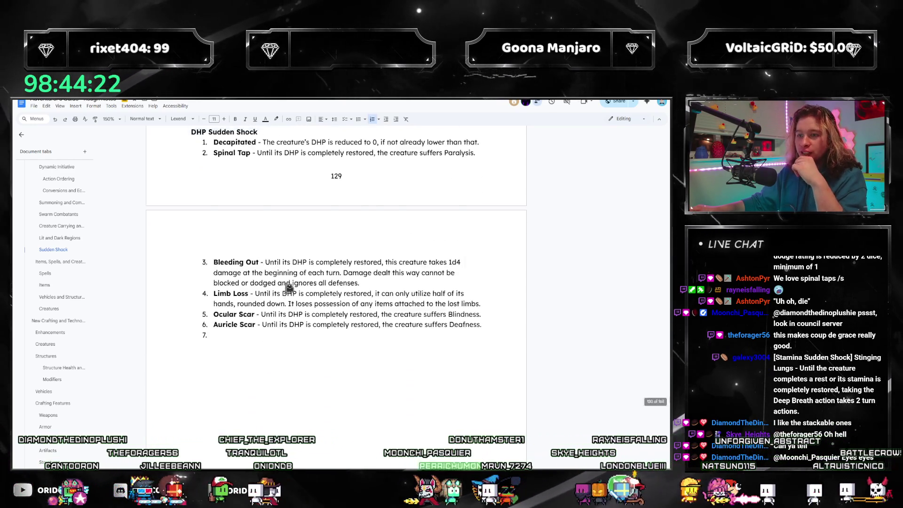
scroll(288, 292, "up", 2)
scroll(279, 309, "up", 4)
scroll(220, 306, "up", 1)
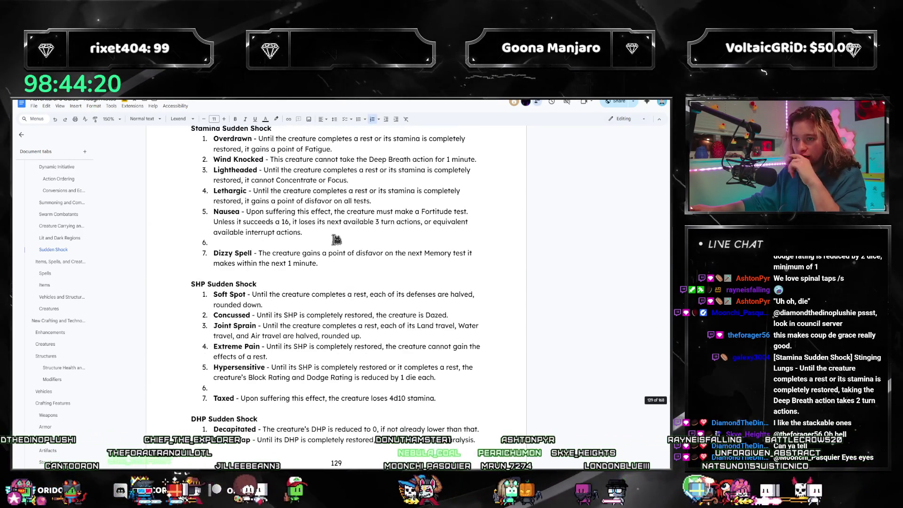
- Add a new Stamina entry and rename its bold name from Stinging to 'Pained Lungs -'
key("Return")
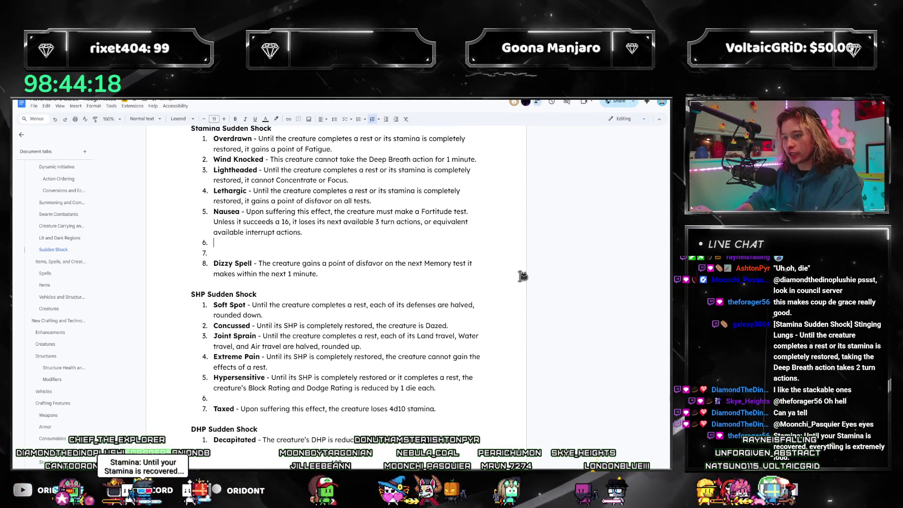
type("Sting")
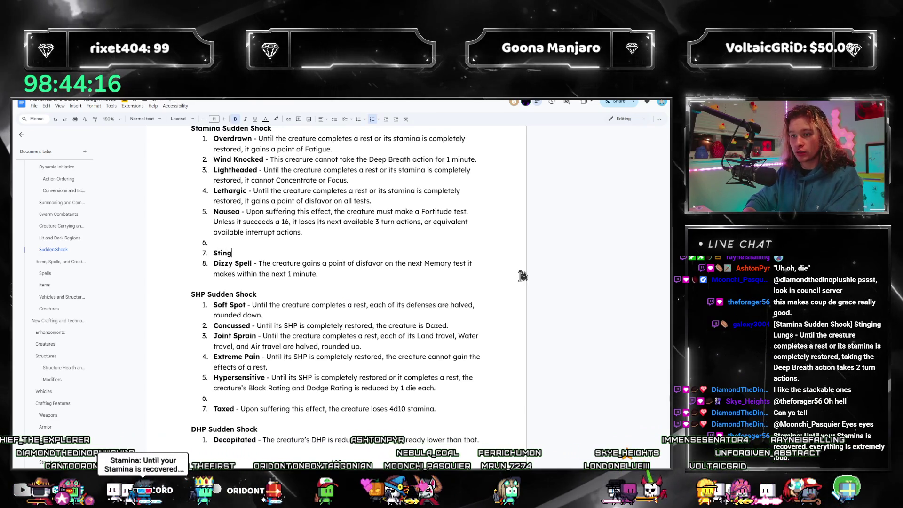
type("ing Breath - Un")
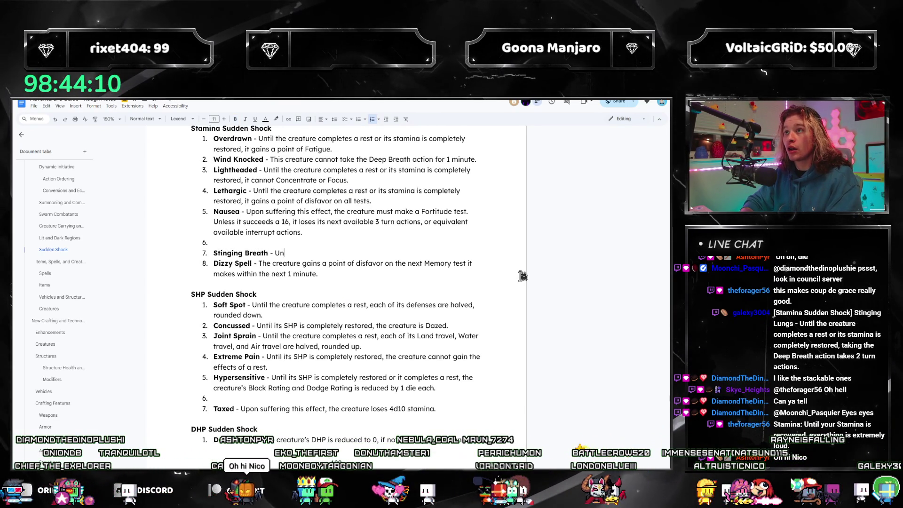
key("BackSpace")
key("BackSpace")
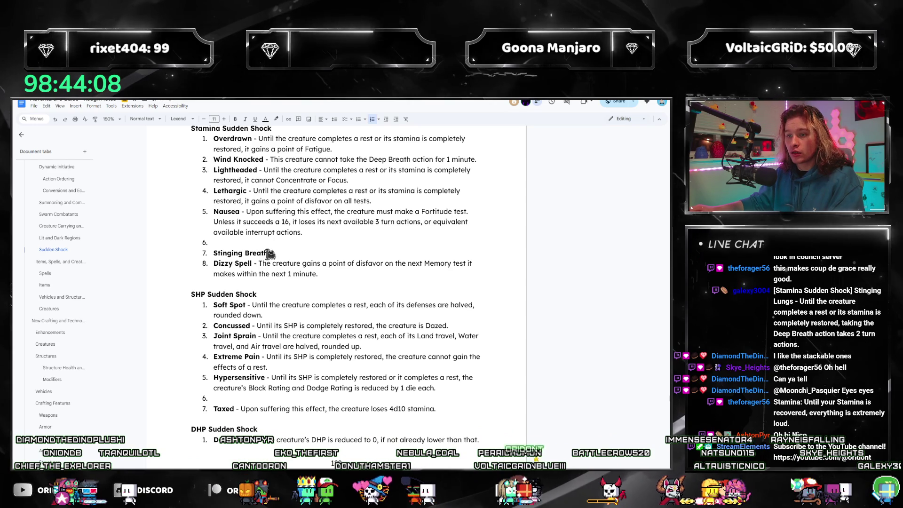
left_click_drag(243, 253, 210, 259)
type("Sha")
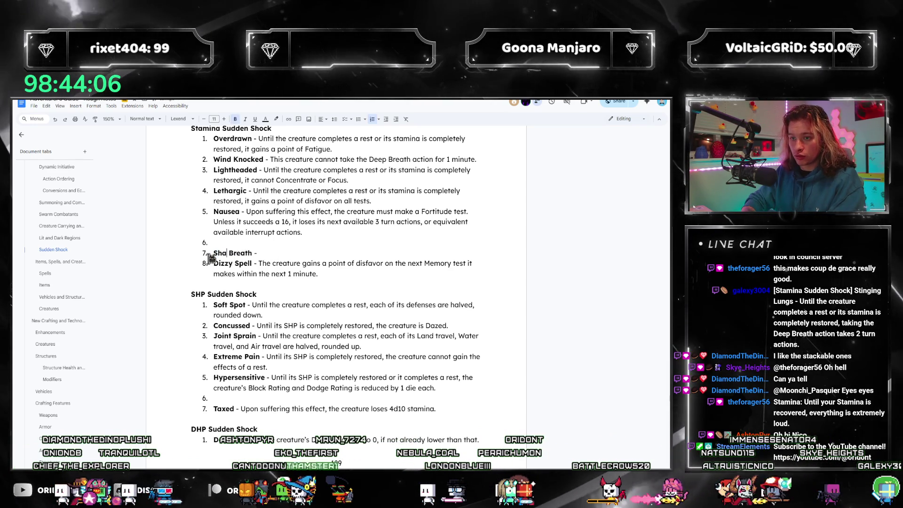
type("rp")
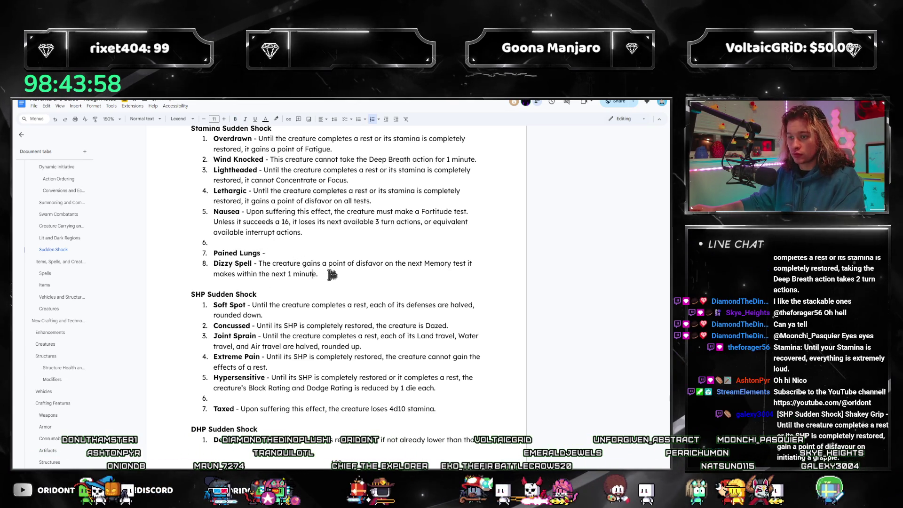
key("Up")
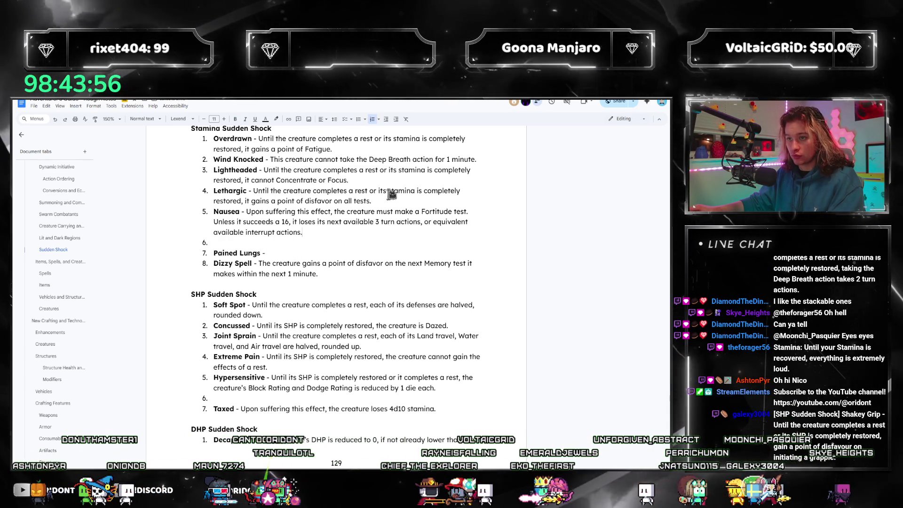
- Copy Lethargic's 'until rest or full stamina' description into Pained Lungs for the Deep Breath rewrite
left_click_drag(372, 200, 254, 192)
key("ctrl+c")
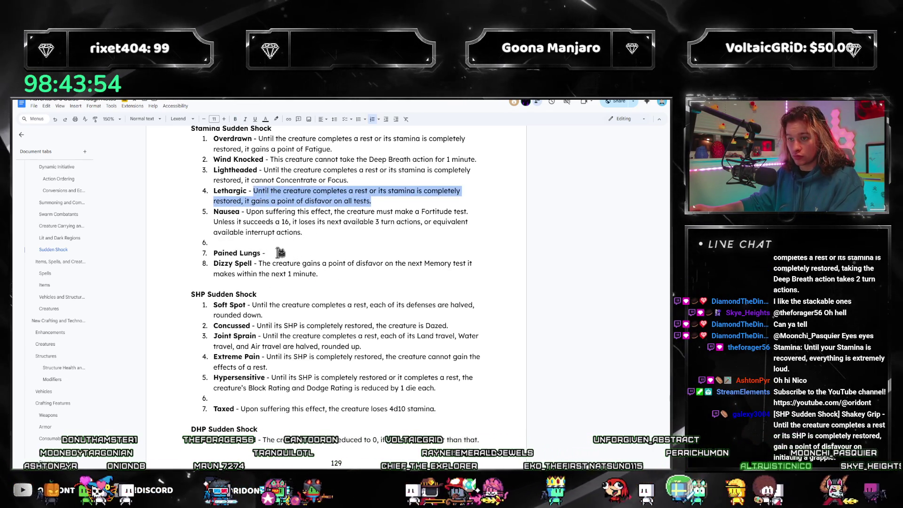
left_click(265, 253)
key("ctrl+v")
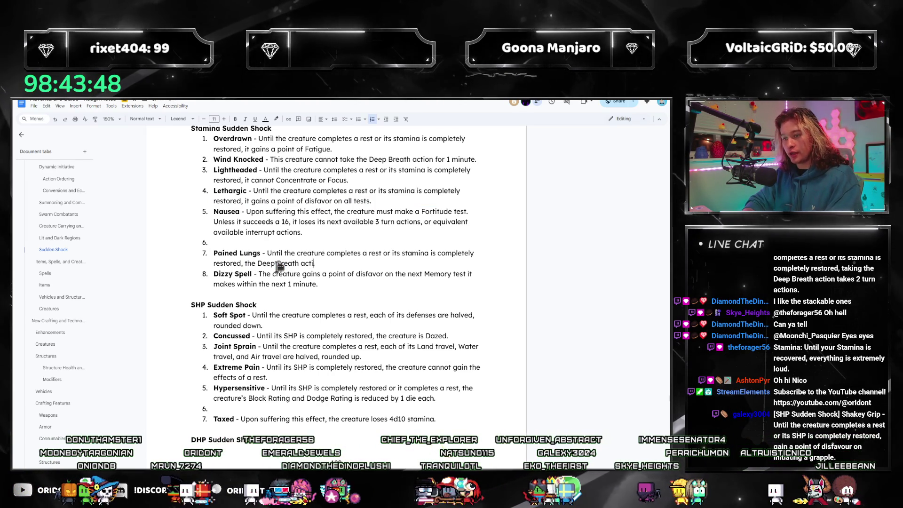
type("th action requires an addi")
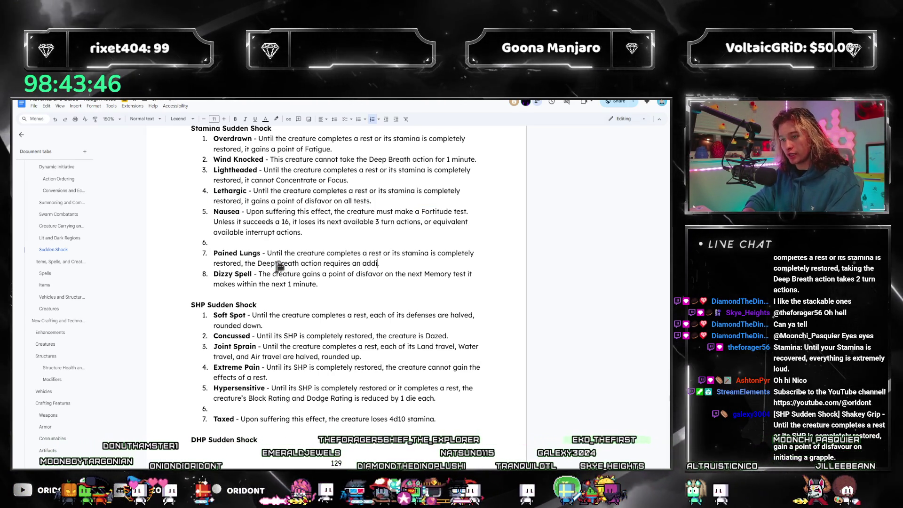
type("tional turn action for this creature.")
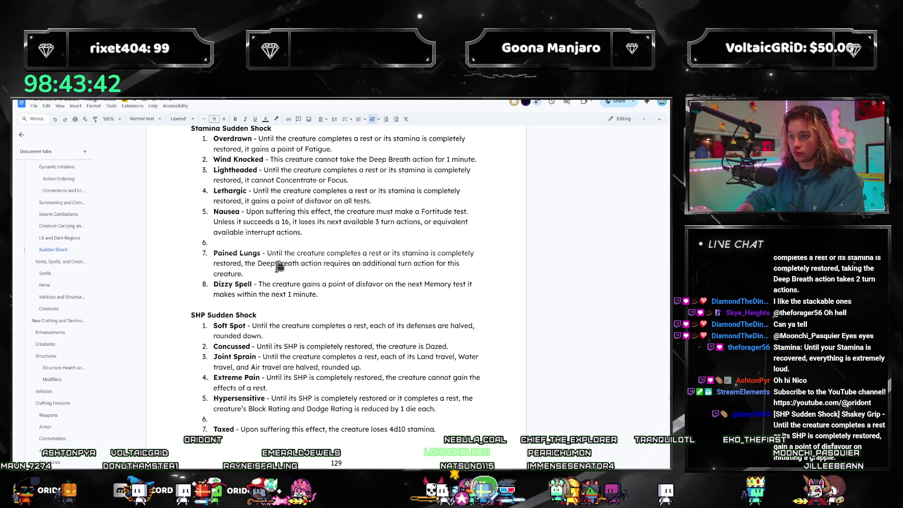
scroll(279, 266, "up", 2)
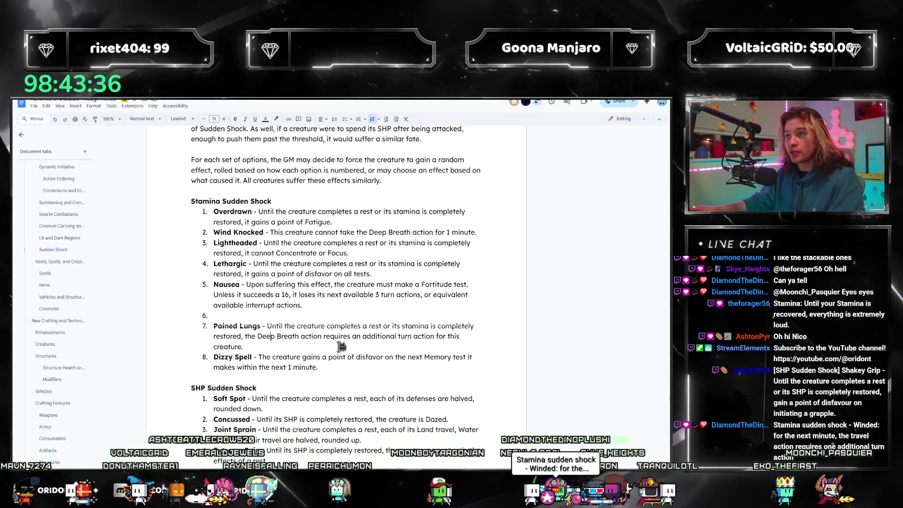
scroll(303, 335, "down", 3)
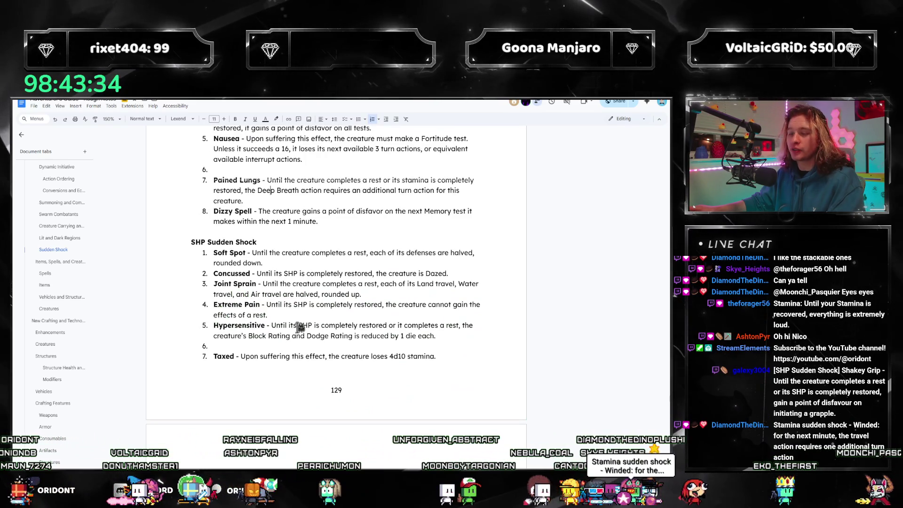
scroll(325, 292, "down", 2)
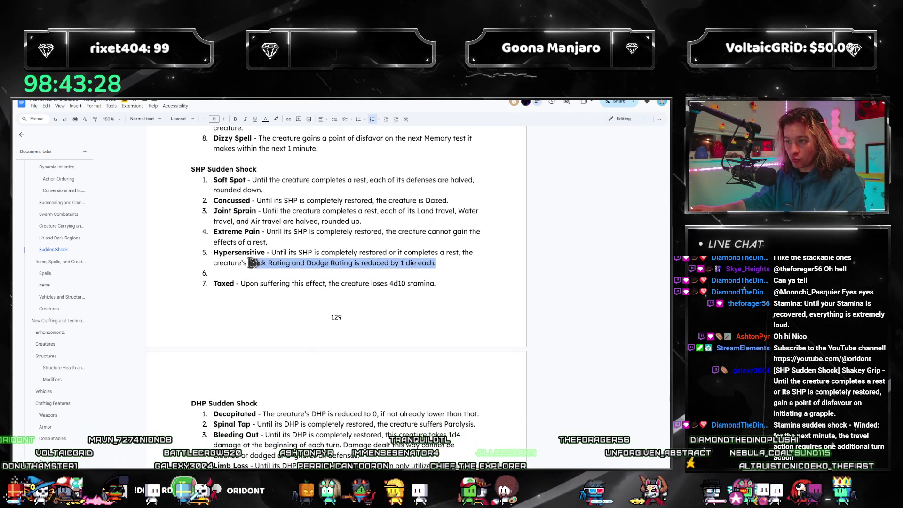
- Duplicate Hypersensitive after Taxed and rewrite it into a new Shaky Hands entry
left_click_drag(455, 262, 212, 252)
left_click(467, 274)
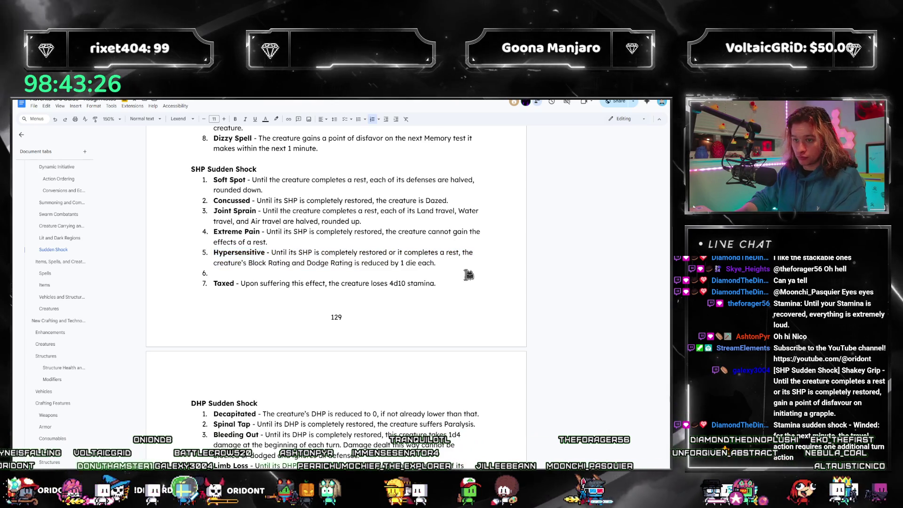
key("Return")
key("ctrl+v")
left_click_drag(266, 404, 212, 403)
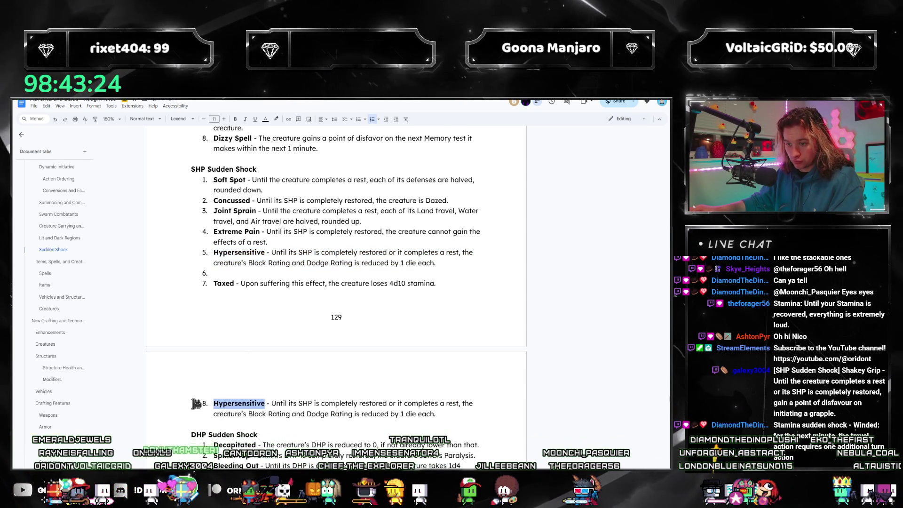
type("Shaky Hand")
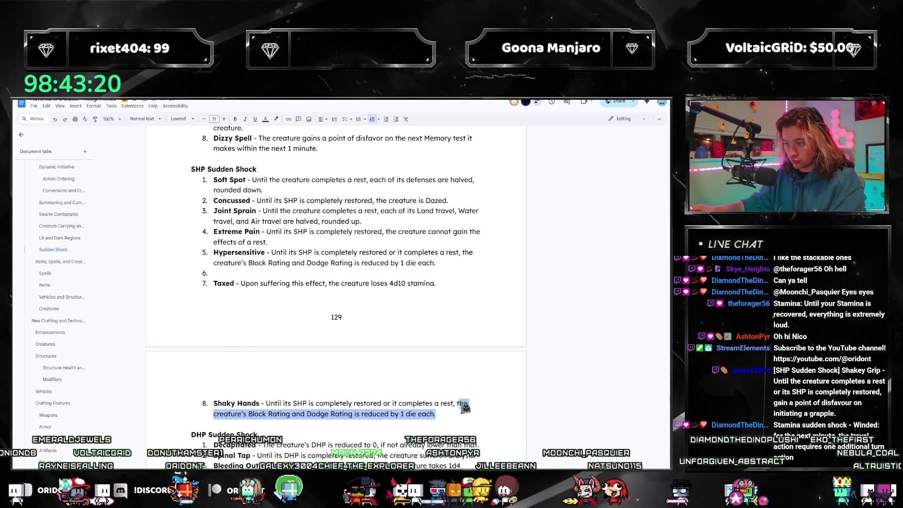
left_click_drag(464, 408, 461, 408)
key("shift+Home")
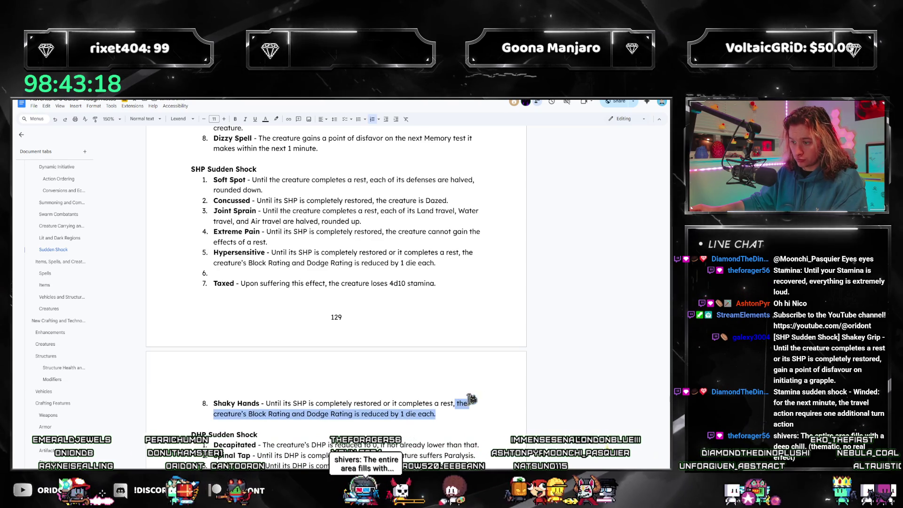
key("shift+Left")
key("shift+Left")
key("BackSpace")
type("is ")
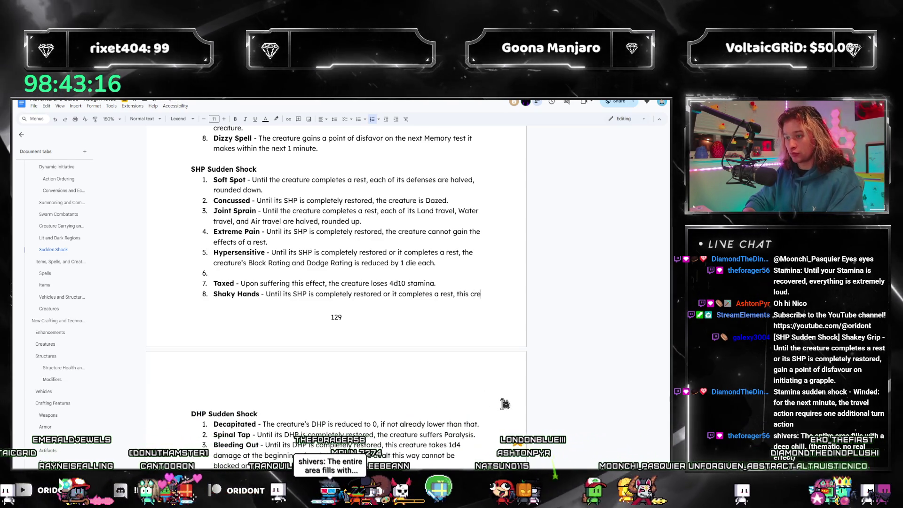
type("creature gains a point of disfavor on tests made to grapple, scale,")
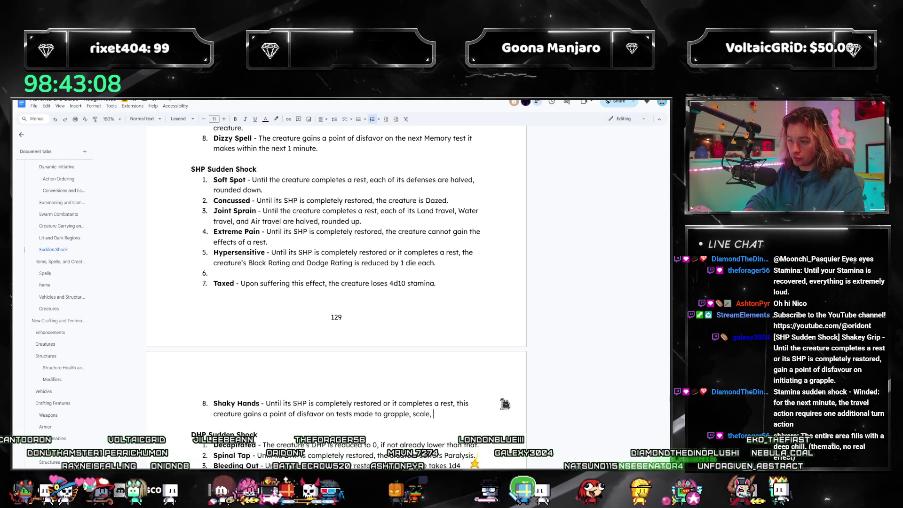
type("and o")
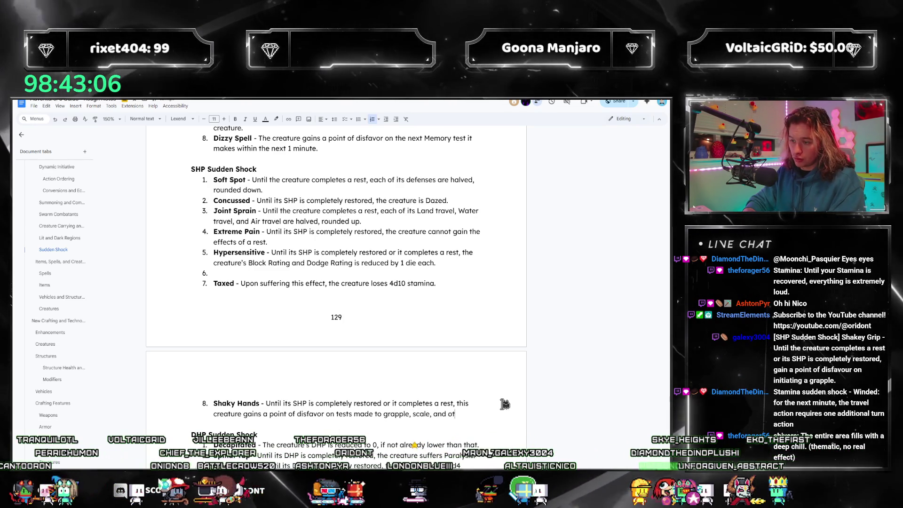
key("BackSpace")
type("maintain")
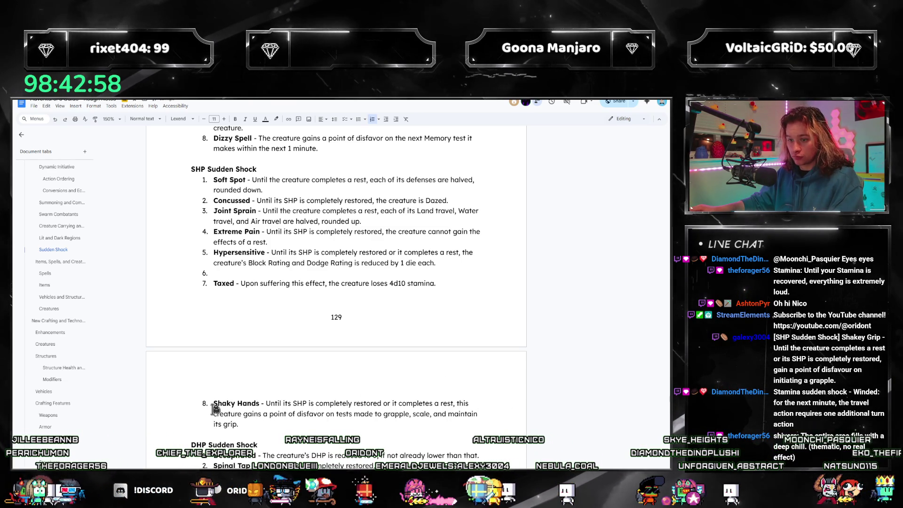
- Reposition Shaky Hands so it sits below Taxed, leaving item 6 empty
left_click_drag(214, 404, 240, 424)
key("BackSpace")
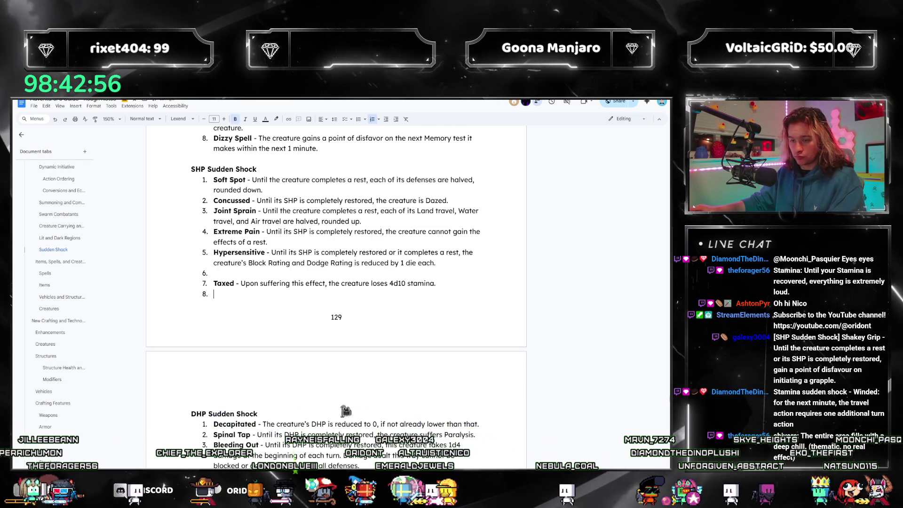
key("BackSpace")
key("BackSpace")
key("Up")
key("BackSpace")
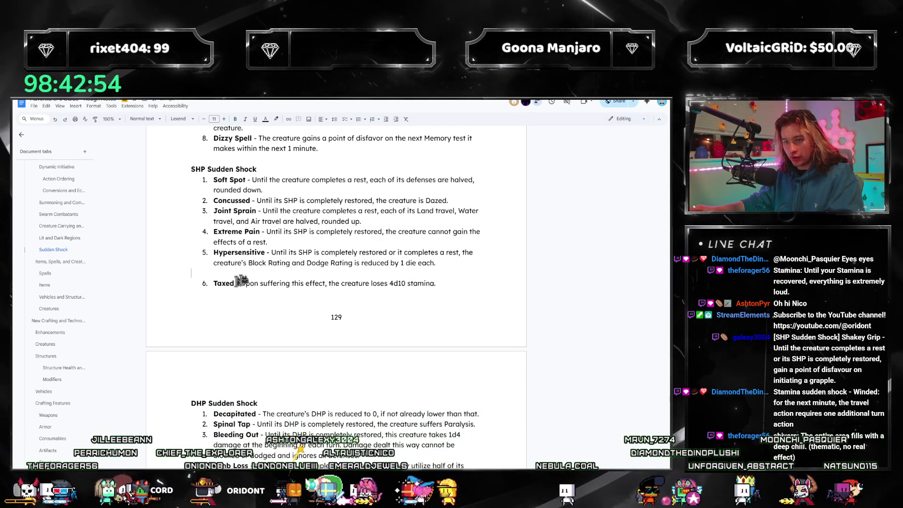
key("Return")
key("ctrl+v")
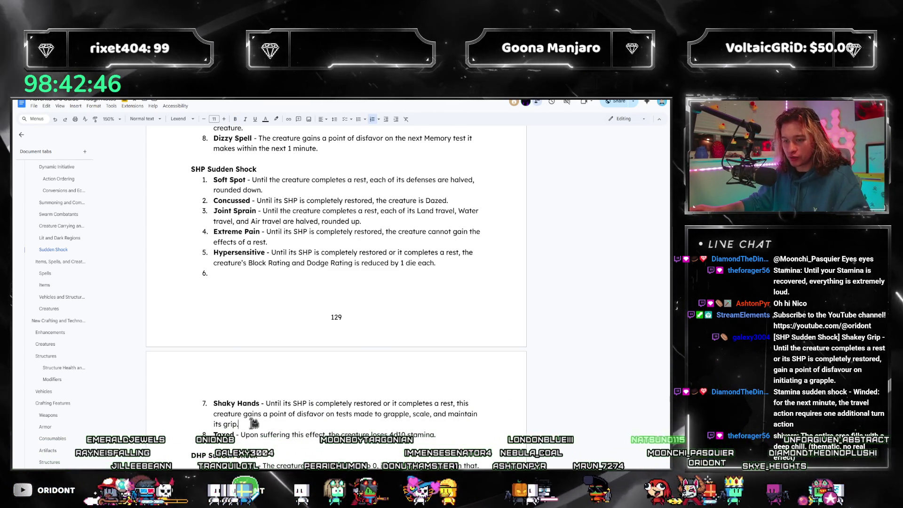
key("ctrl+z")
key("ctrl+v")
key("Right")
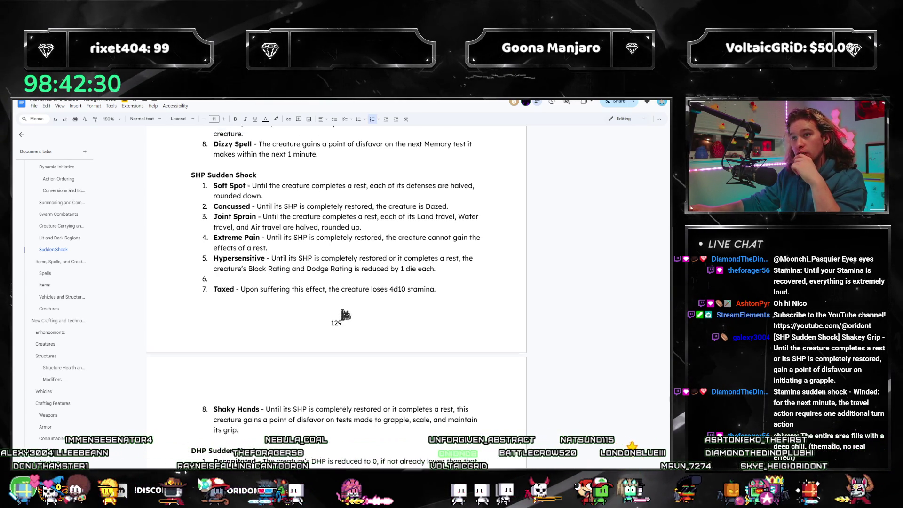
scroll(344, 315, "up", 1)
scroll(318, 325, "down", 2)
scroll(271, 347, "down", 2)
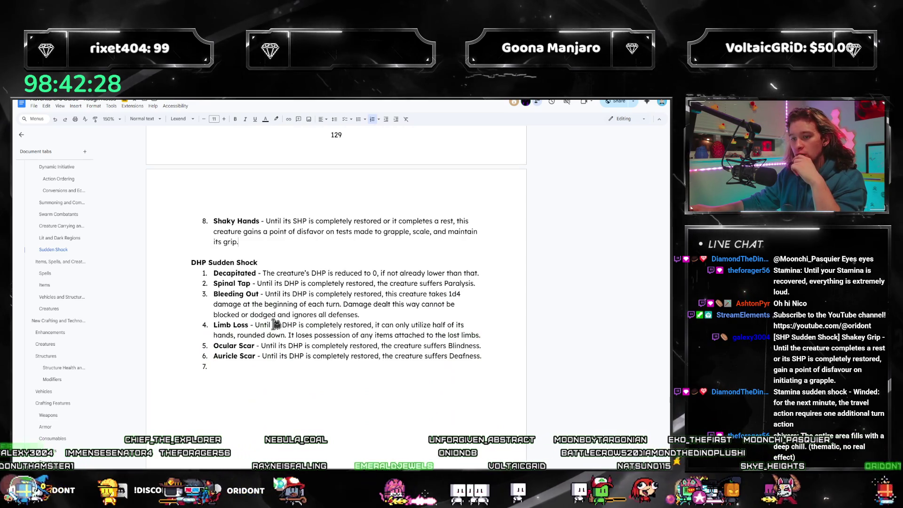
scroll(278, 332, "up", 3)
scroll(283, 347, "up", 2)
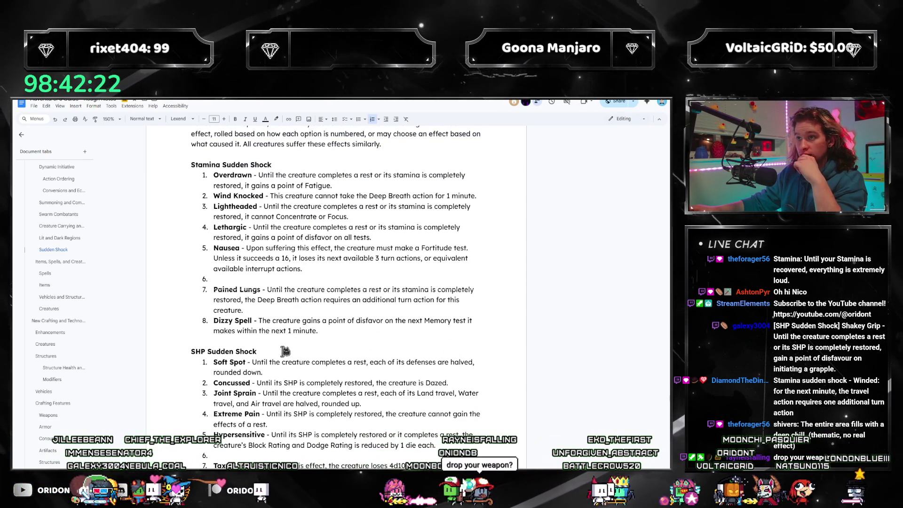
- Cut the Wind Knocked entry and mistakenly drop it onto a new line above Nausea
left_click_drag(482, 196, 215, 200)
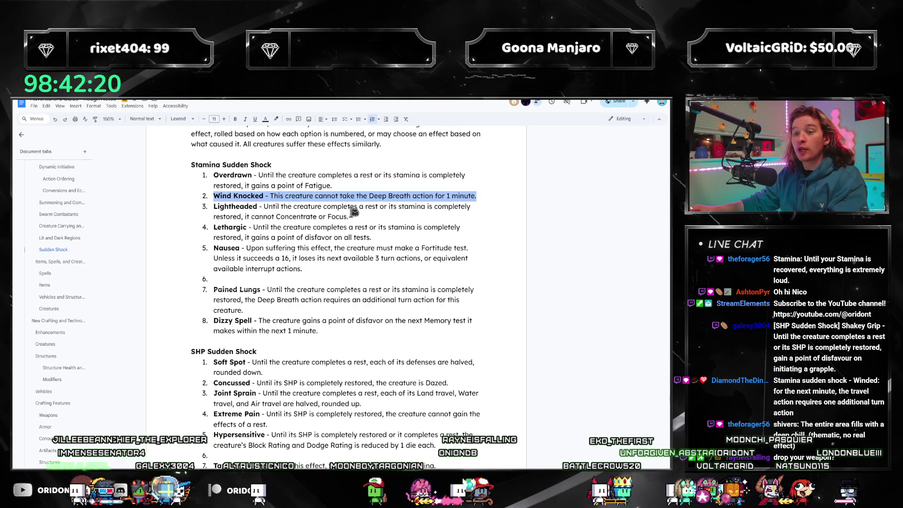
key("BackSpace")
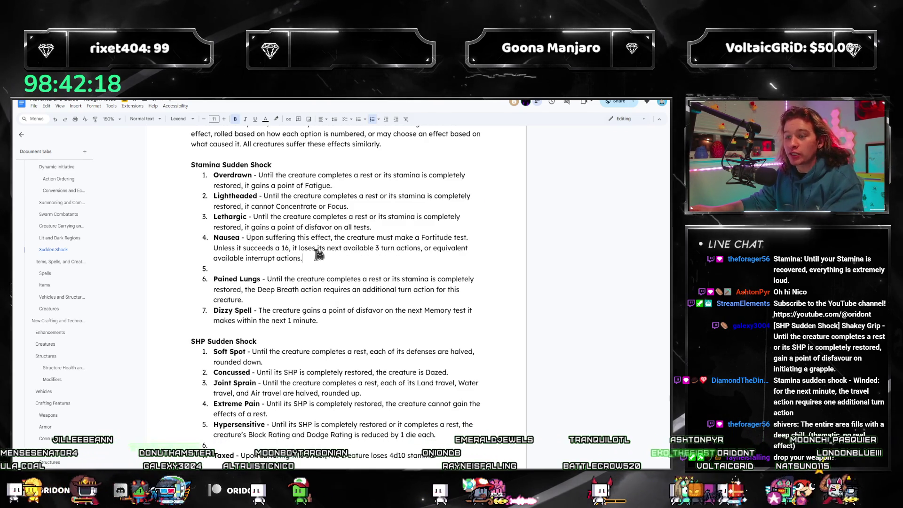
key("Down")
key("Down")
key("Down")
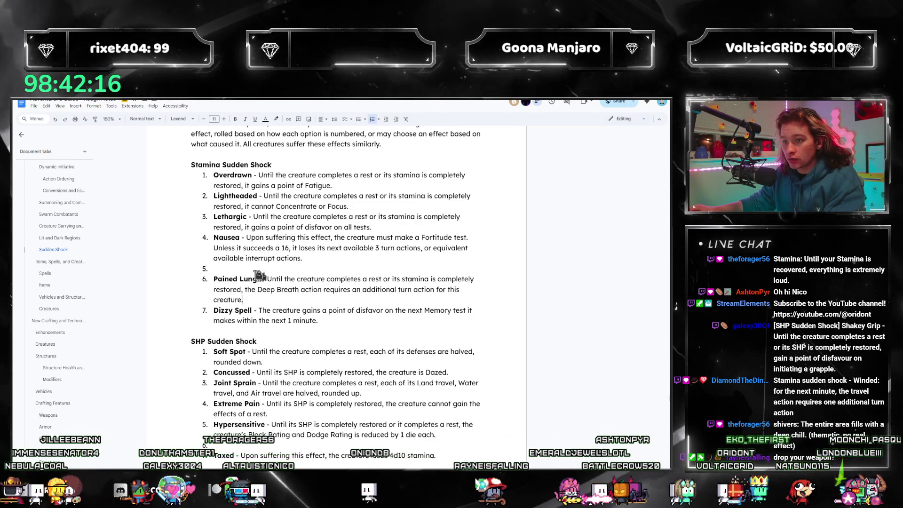
key("Up")
key("Up")
key("Up")
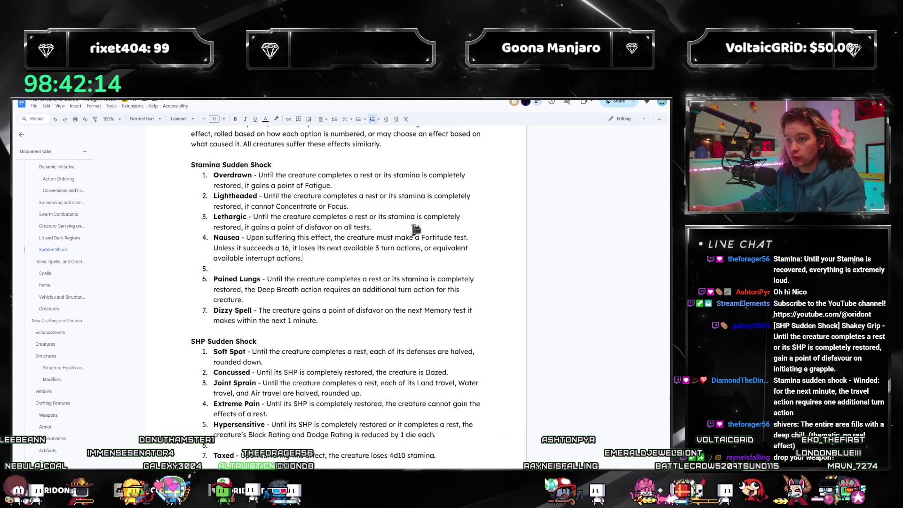
key("Up")
key("Up")
key("Home")
key("Return")
key("Up")
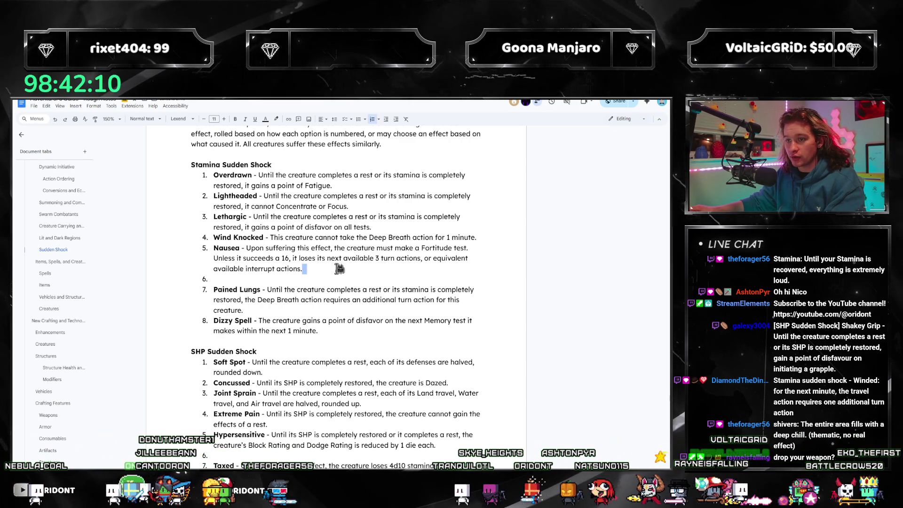
- Remove the misplaced entry and its blank line, then paste Wind Knocked right after Nausea
left_click_drag(487, 239, 214, 238)
key("ctrl+c")
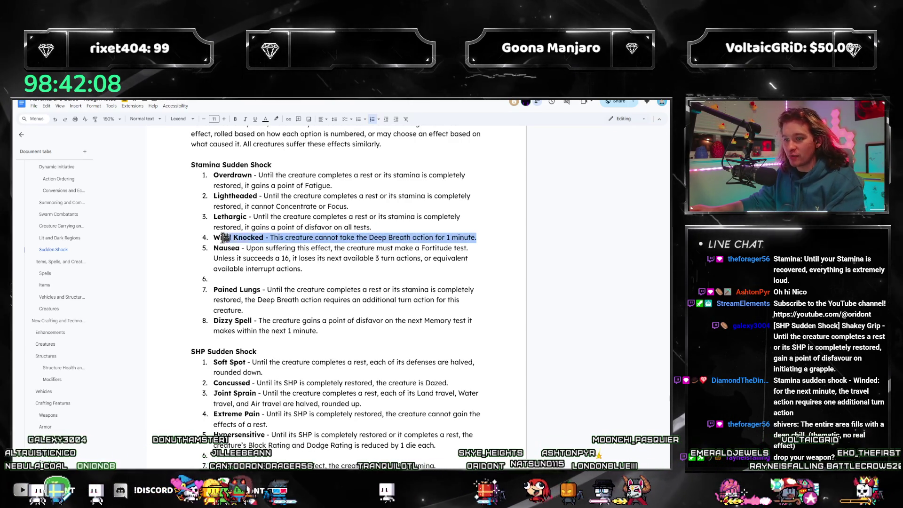
key("BackSpace")
key("BackSpace")
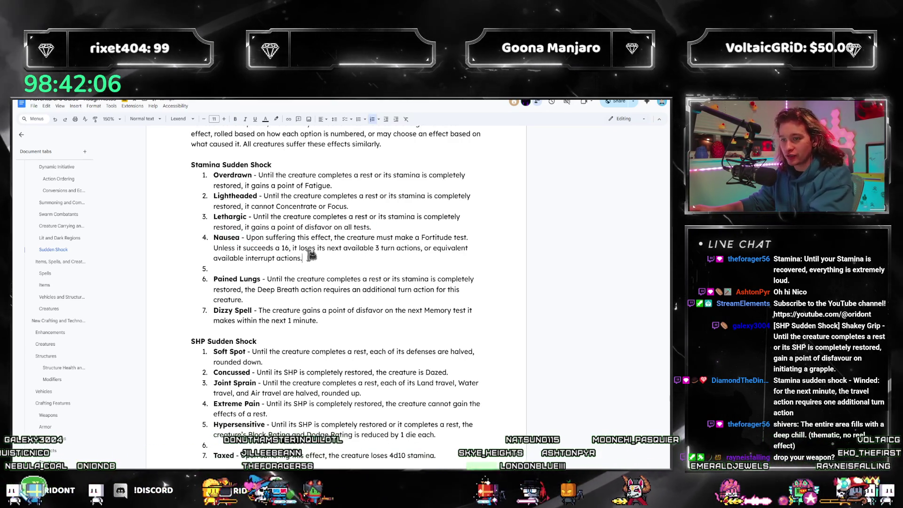
key("BackSpace")
left_click(330, 274)
key("ctrl+v")
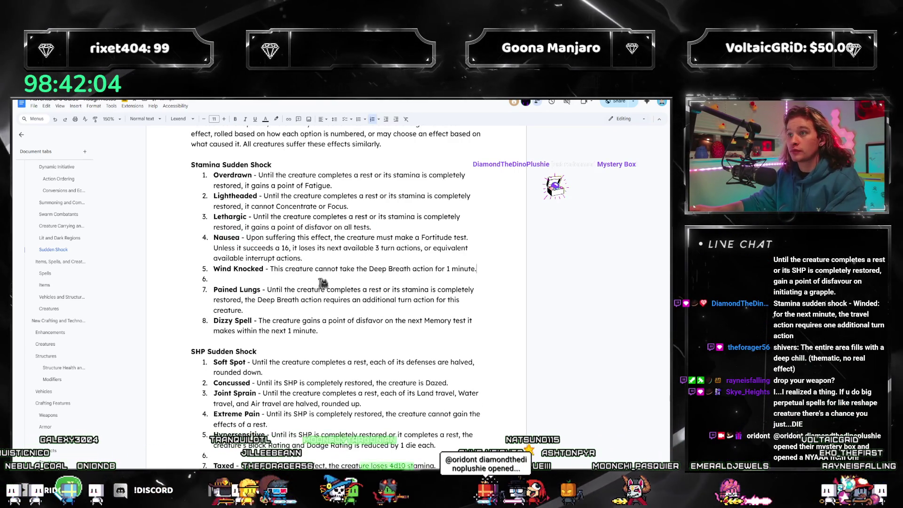
scroll(337, 275, "down", 3)
scroll(301, 350, "down", 2)
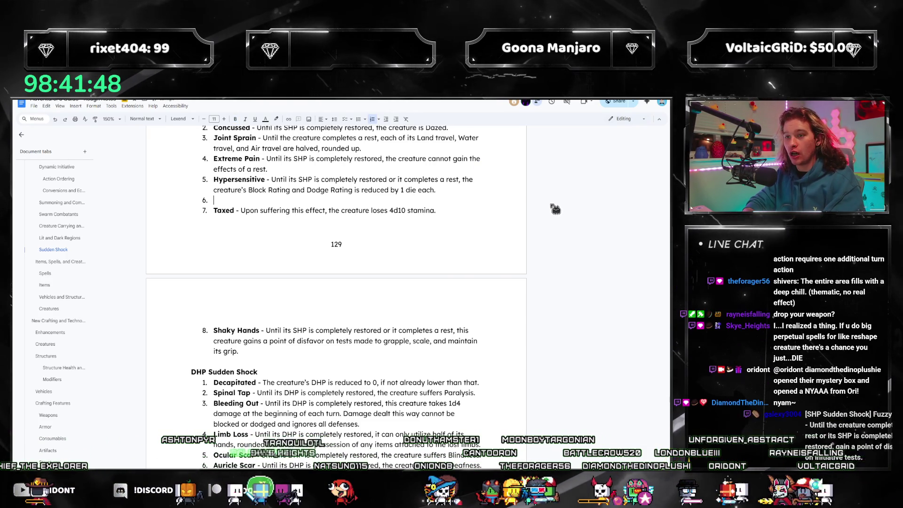
type("Lose Gri")
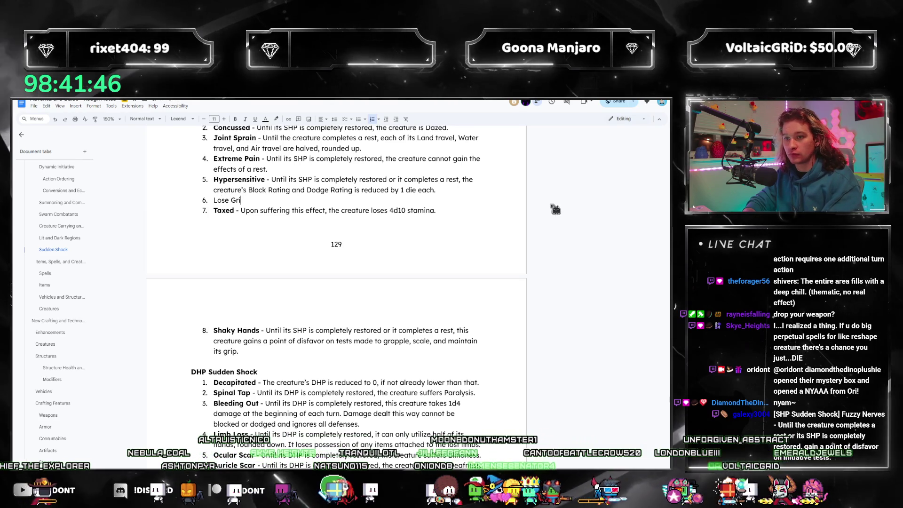
type("p -")
- Select the newly typed 'Lose Grip' name in SHP entry 6 and make it bold
key("Left")
key("Left")
key("ctrl+shift+Left")
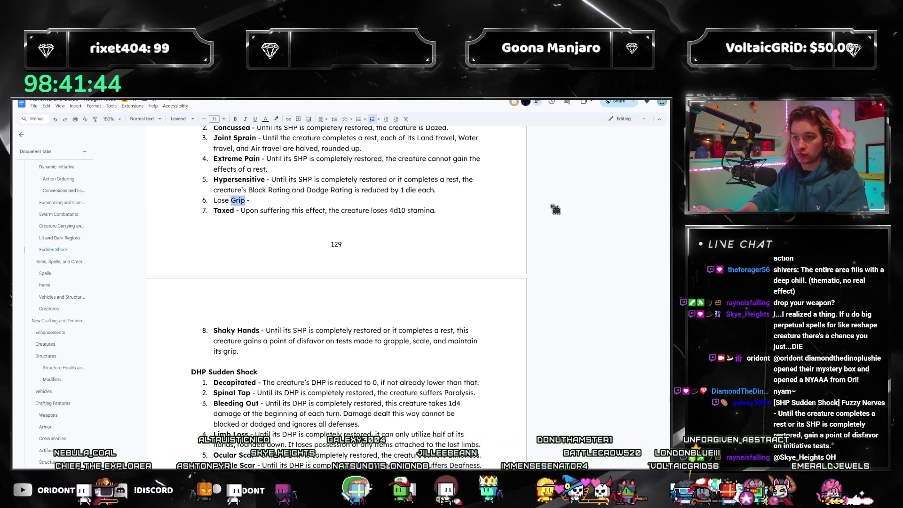
key("ctrl+shift+Left")
key("ctrl+b")
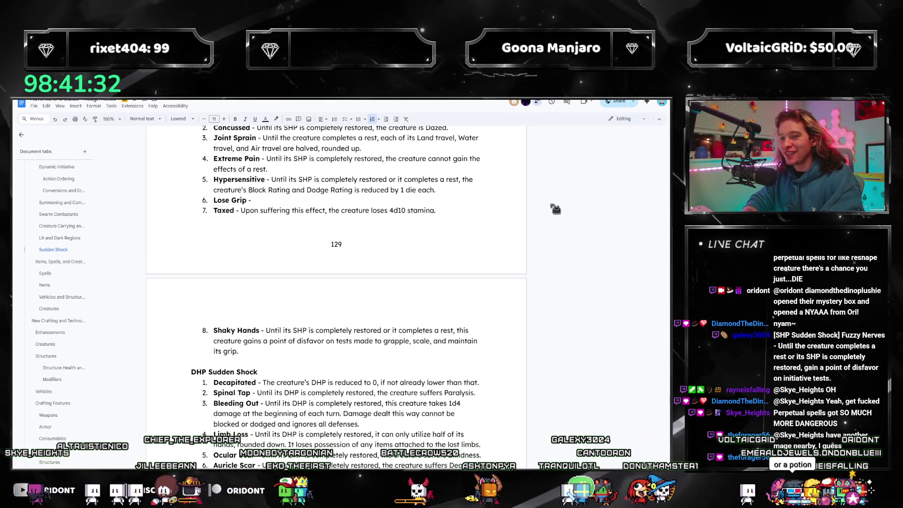
scroll(496, 289, "up", 3)
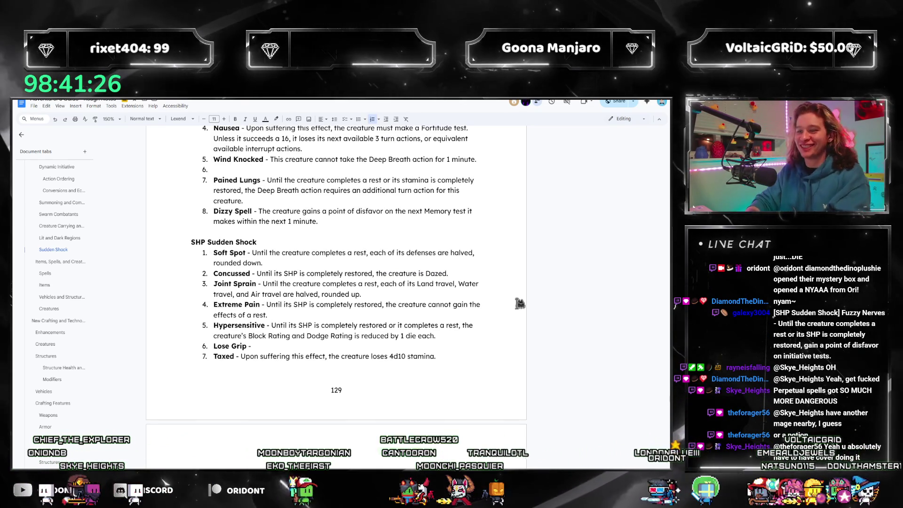
type("Upon")
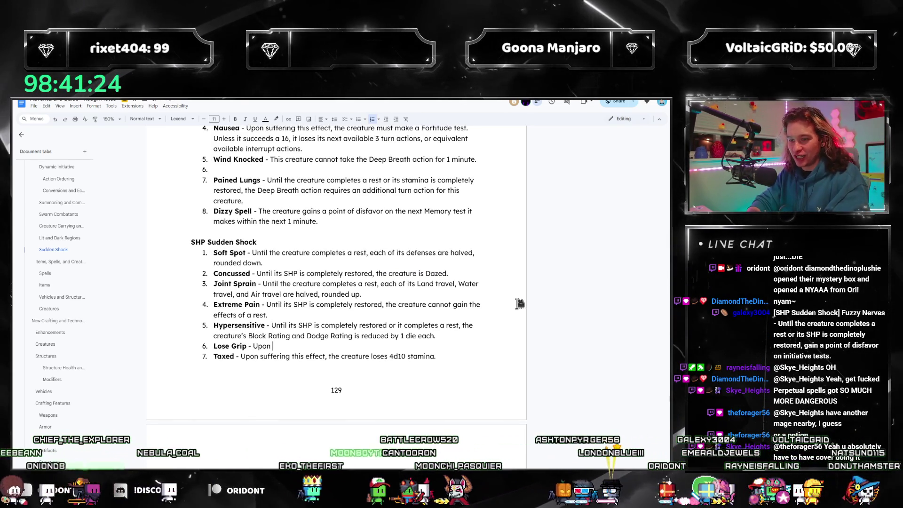
type(" suffering this effect, the creature drops")
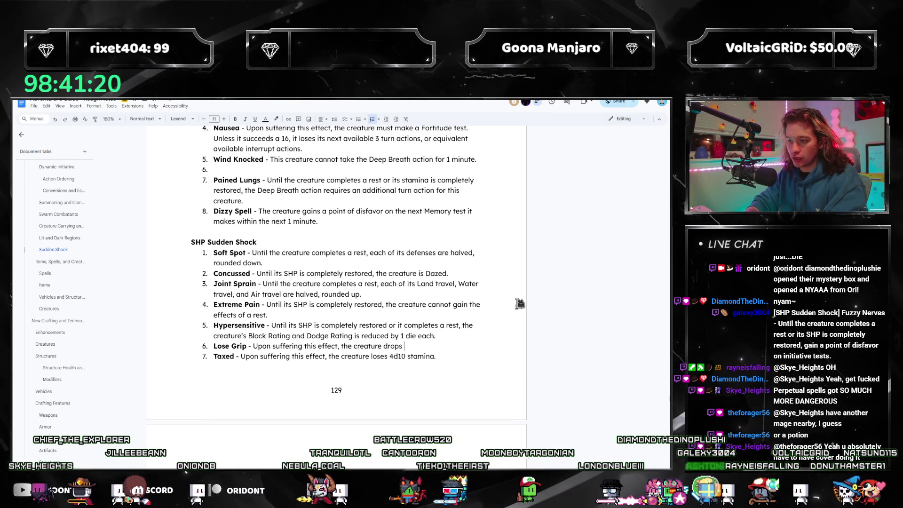
type("eld in its hands and lose")
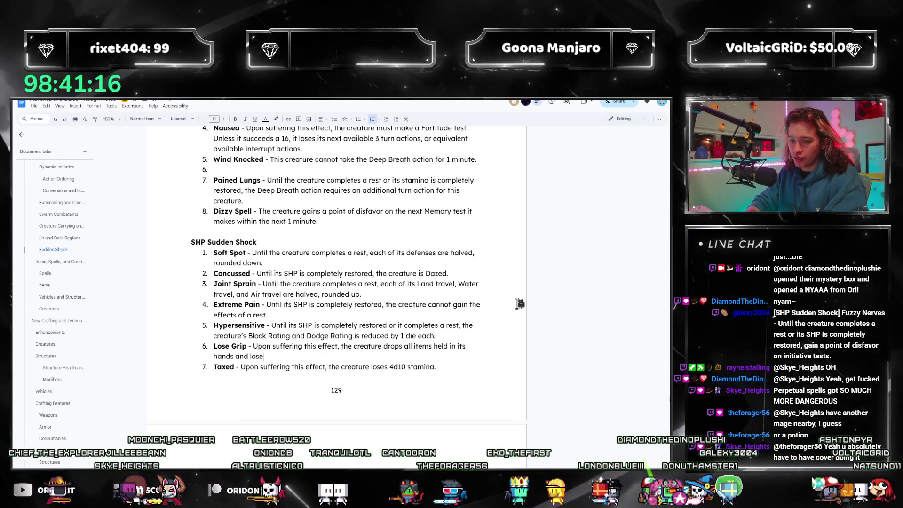
type("s grip")
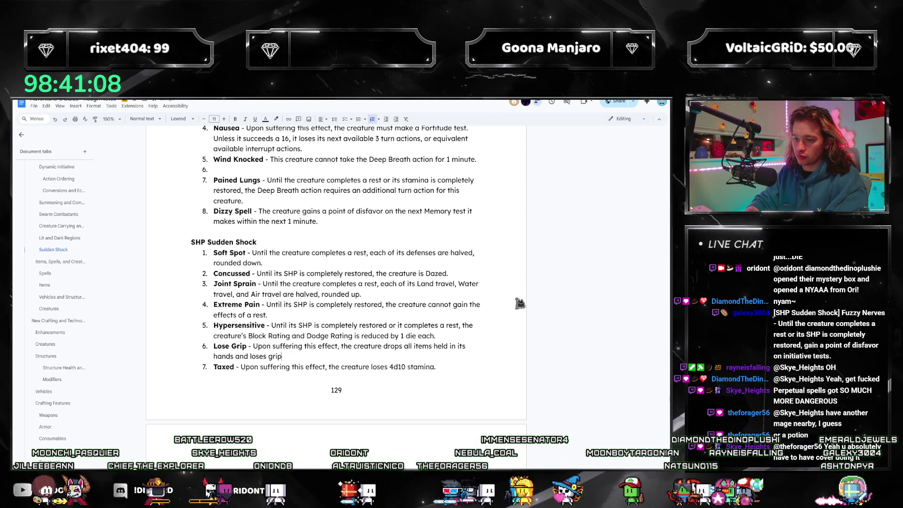
type(" on anythin")
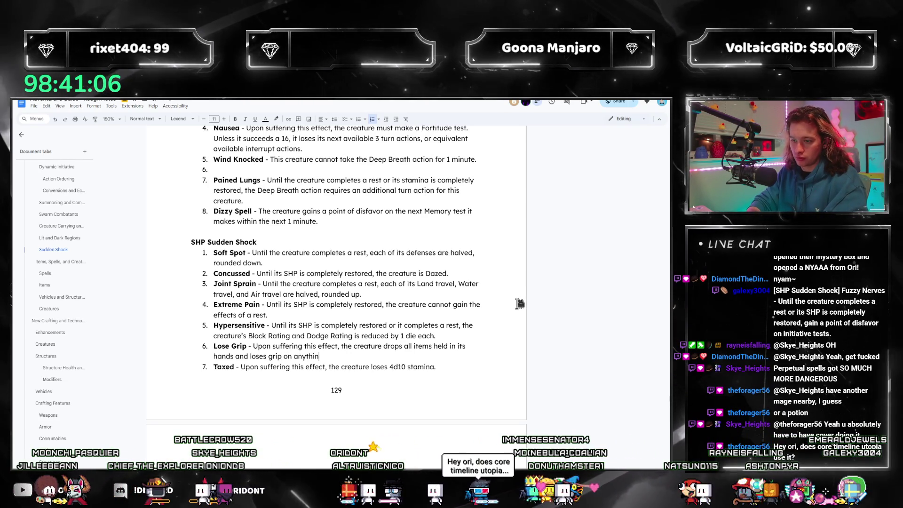
type("g it was holding.")
scroll(395, 241, "down", 3)
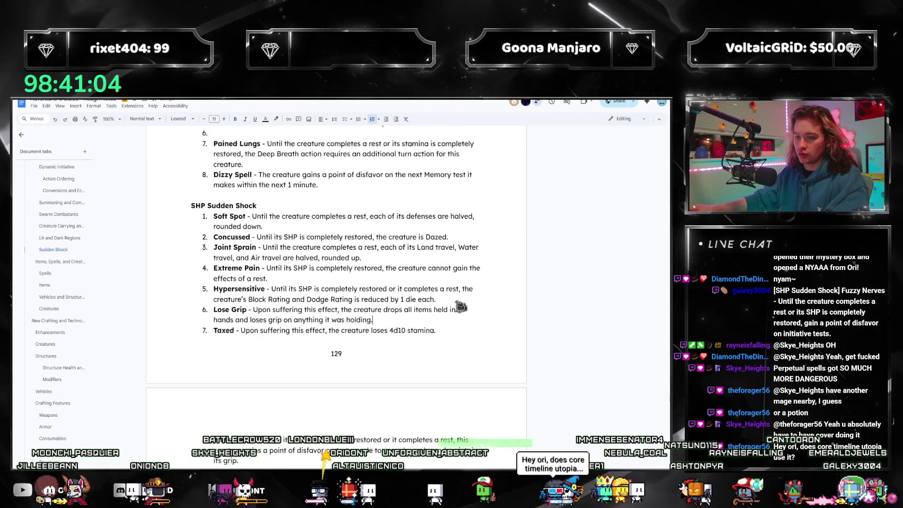
- Review the typed Lose Grip description by selecting it, leaving it unchanged
left_click_drag(374, 247, 257, 240)
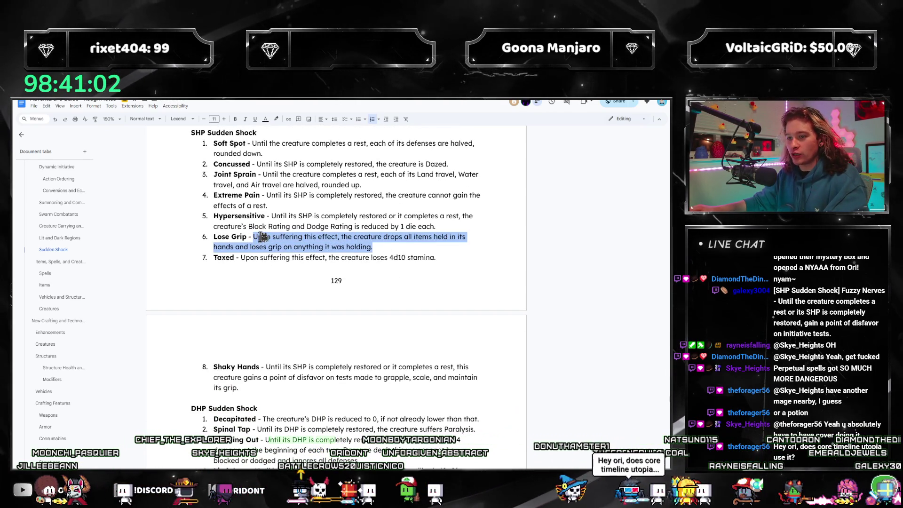
left_click(373, 247)
left_click_drag(372, 247, 253, 237)
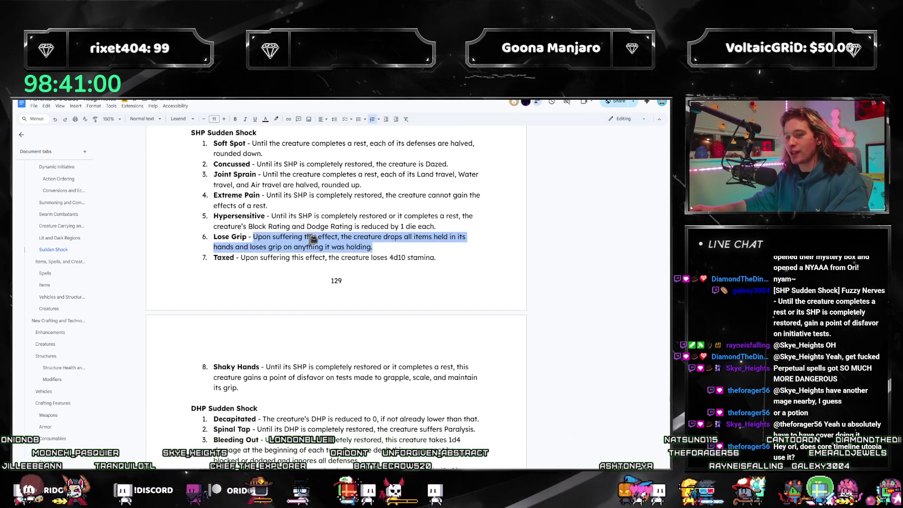
left_click(378, 247)
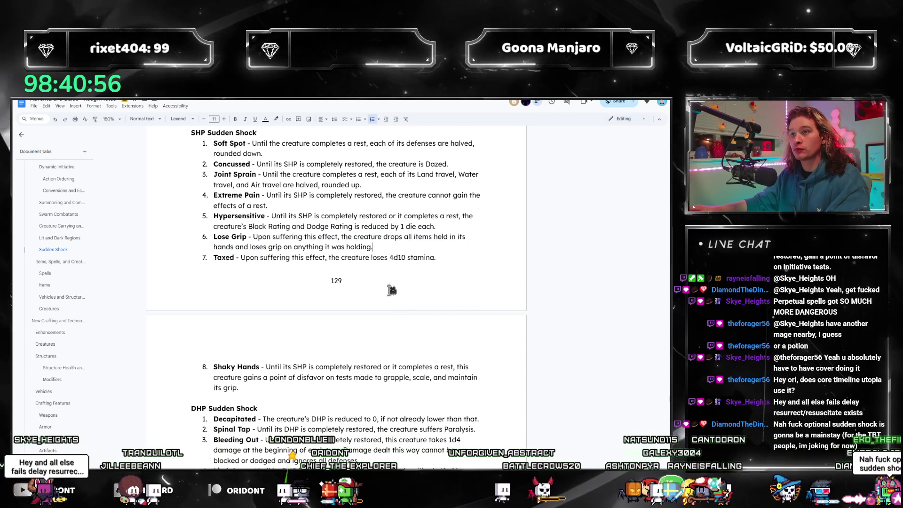
scroll(392, 291, "up", 2)
scroll(395, 281, "down", 1)
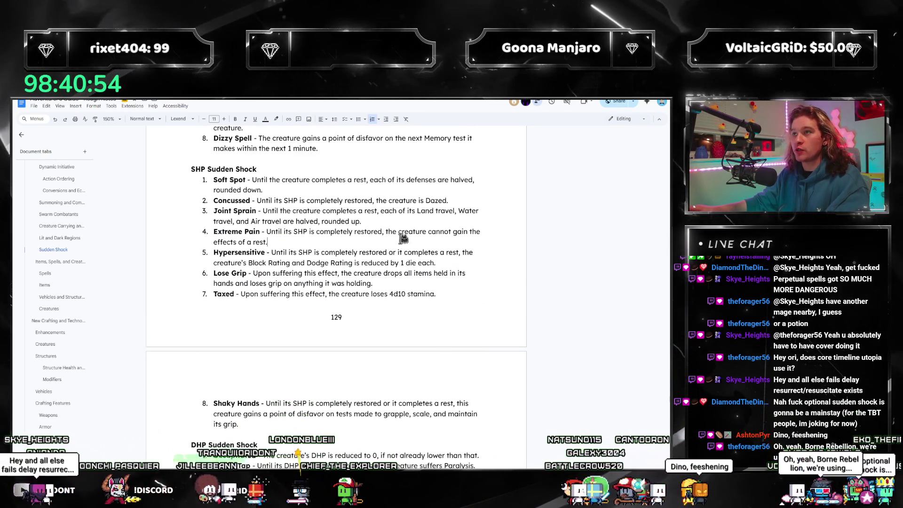
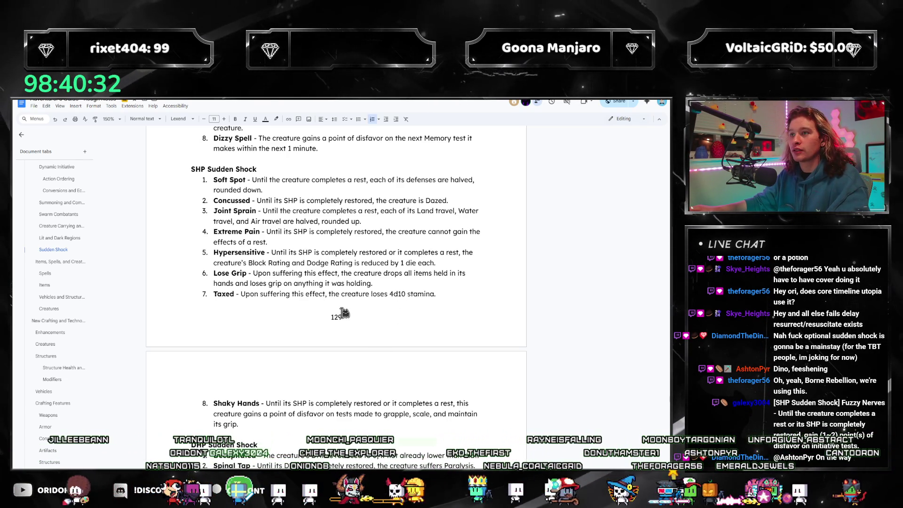
scroll(341, 309, "down", 1)
scroll(334, 304, "down", 2)
scroll(325, 293, "up", 2)
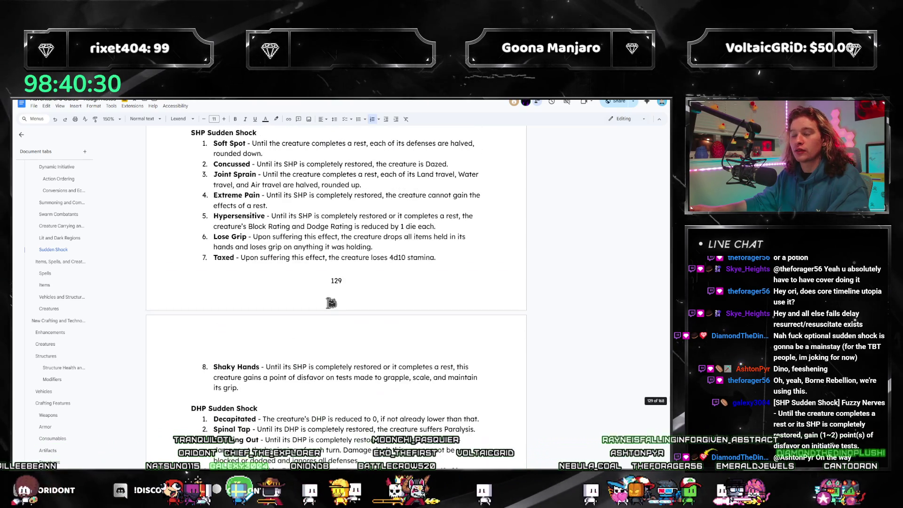
scroll(308, 283, "up", 2)
scroll(309, 284, "up", 3)
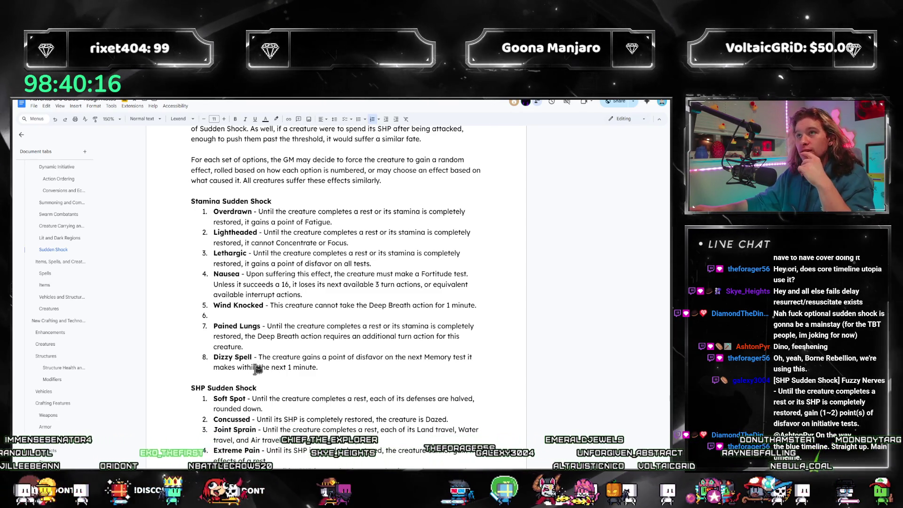
scroll(261, 360, "down", 2)
scroll(255, 367, "down", 2)
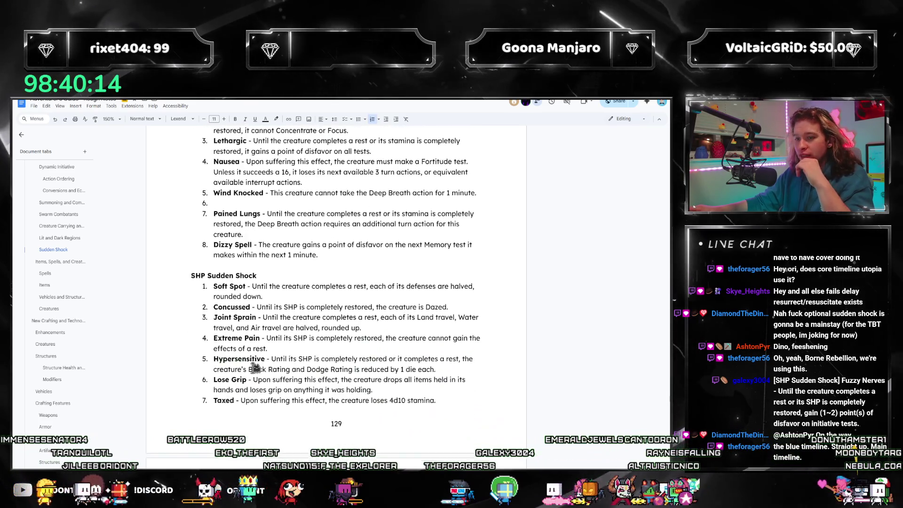
scroll(256, 369, "down", 5)
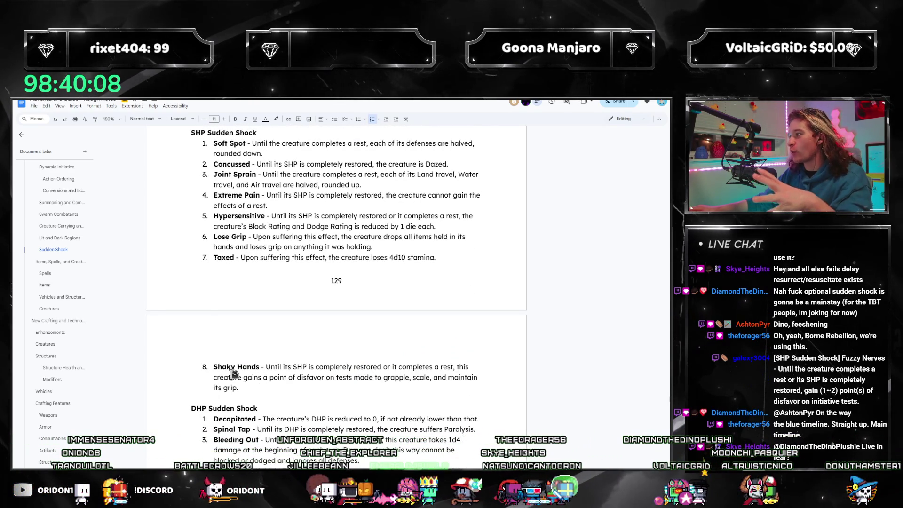
- Start empty ninth and tenth entries below Shaky Hands in the SHP list
left_click(238, 388)
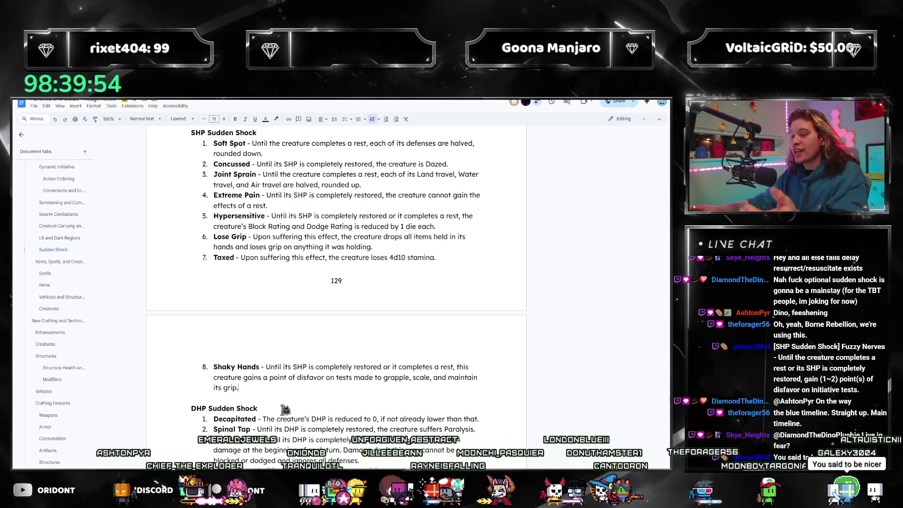
scroll(275, 400, "down", 3)
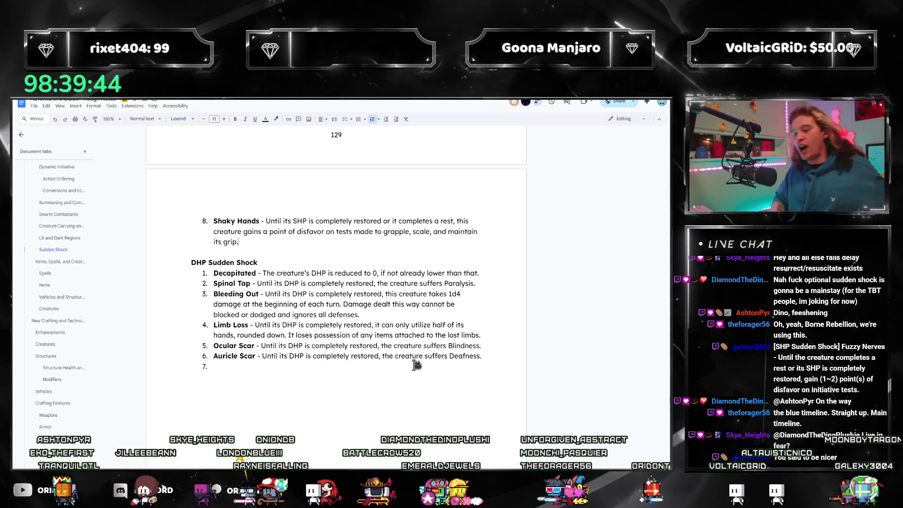
scroll(417, 365, "up", 3)
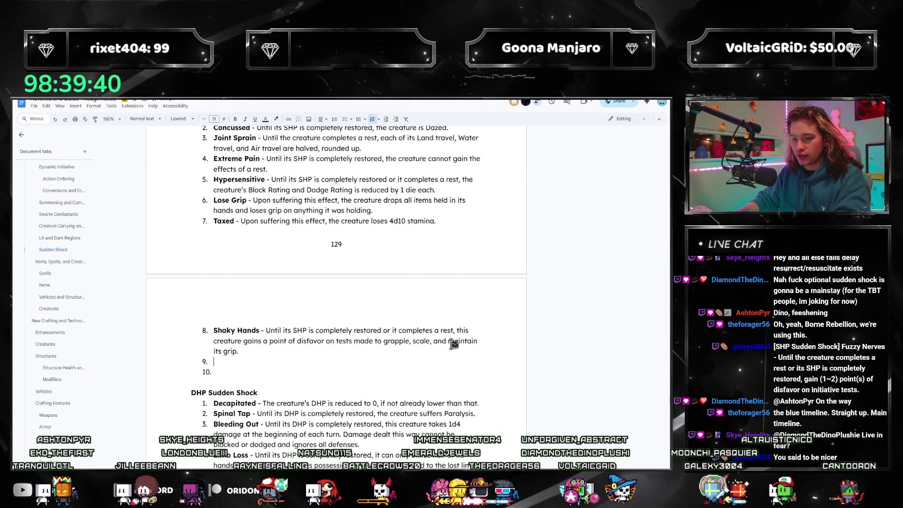
scroll(413, 317, "up", 1)
scroll(418, 317, "up", 3)
scroll(315, 356, "down", 3)
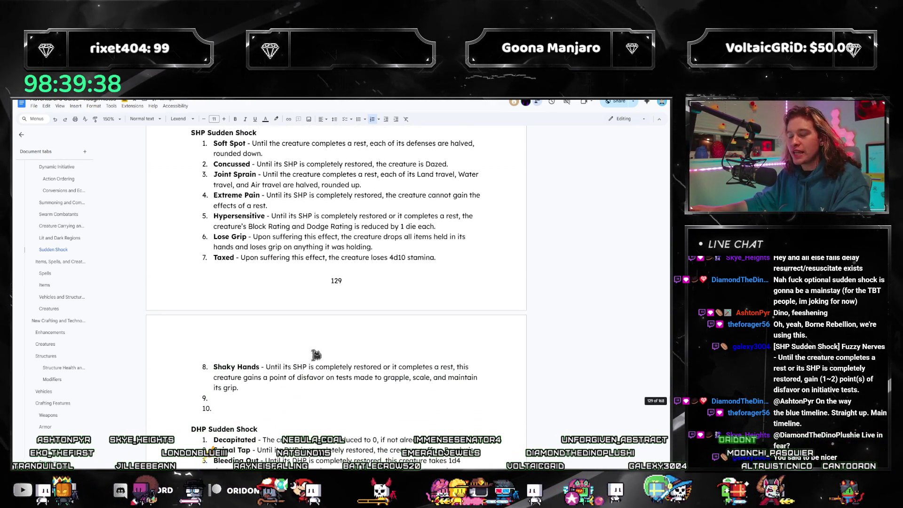
- Duplicate the Shaky Hands entry into empty item 10
triple_click(274, 382)
left_click(259, 405)
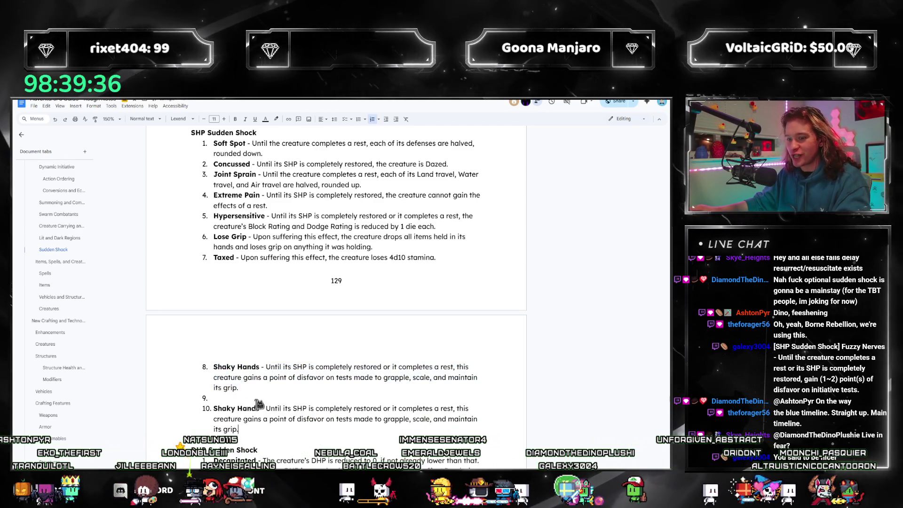
type("Shaky Hands - Until its SHP is completely restored or it completes a rest, this creature gains a point of disfavor on tests made to grapple, scale, and maintain its grip.")
scroll(268, 396, "down", 2)
left_click_drag(260, 335, 213, 336)
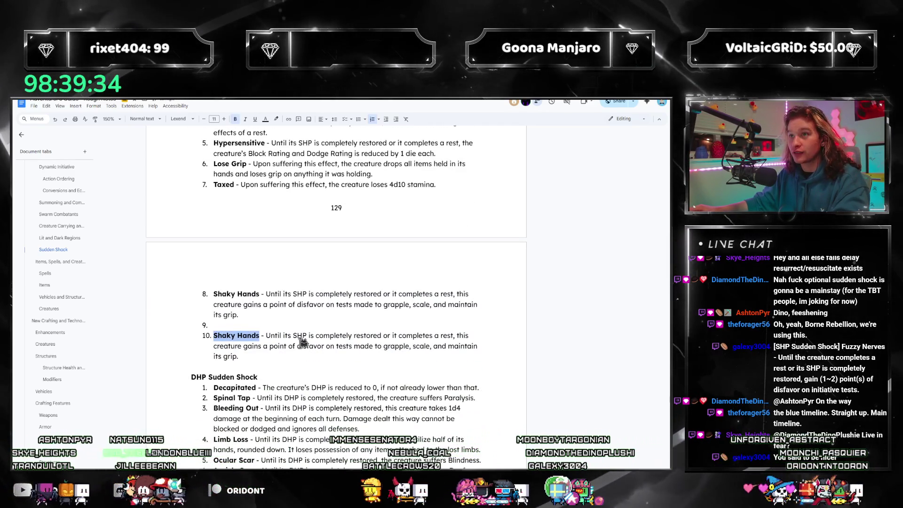
type("Fuzzy N")
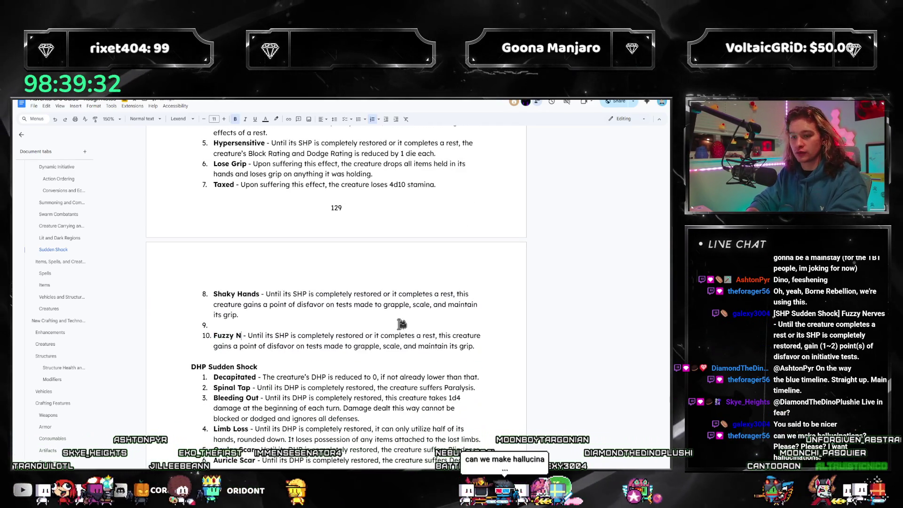
type("erves")
- Rename the copy Fuzzy Nerves with disfavor on tests to decide turn order
left_click_drag(258, 365, 281, 337)
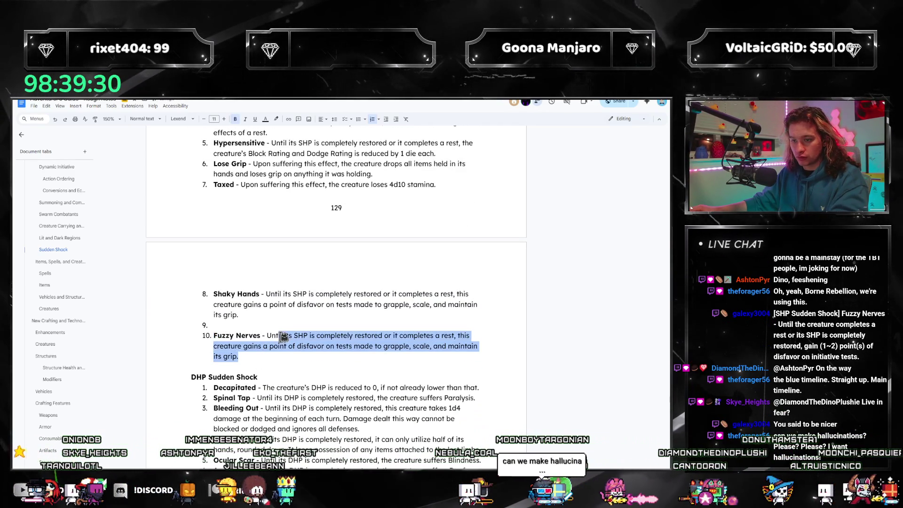
left_click(272, 336)
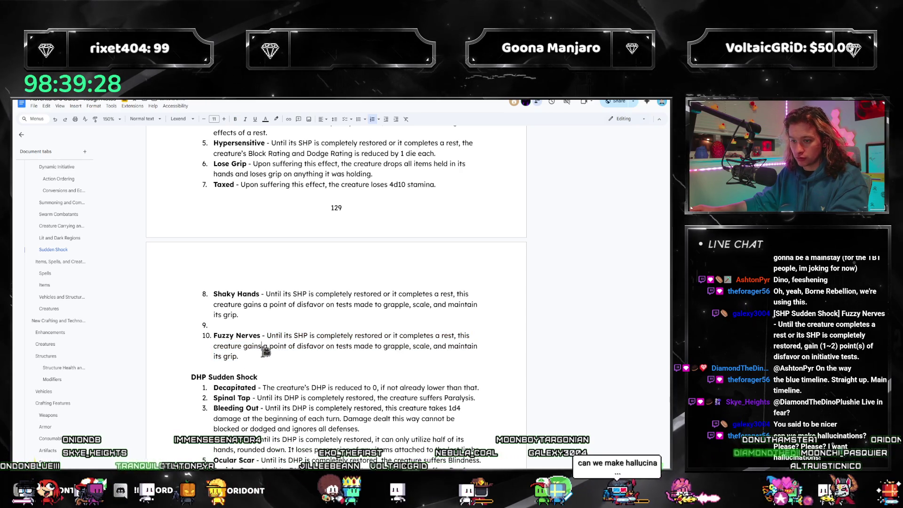
left_click_drag(280, 355, 355, 347)
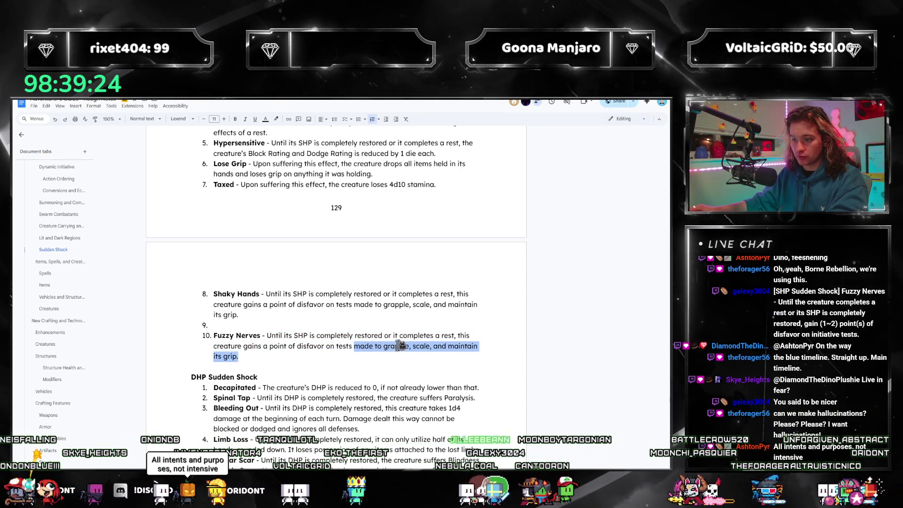
type("tod")
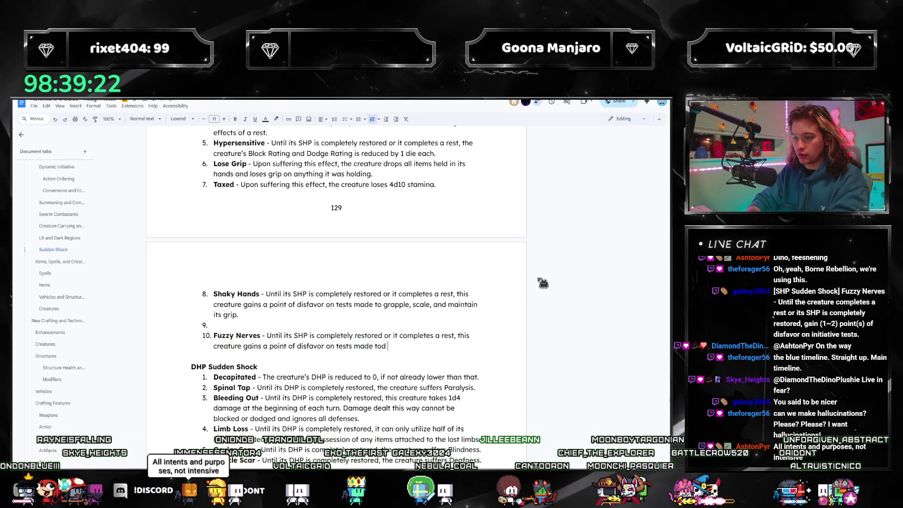
key("BackSpace")
type(" decide turn order.")
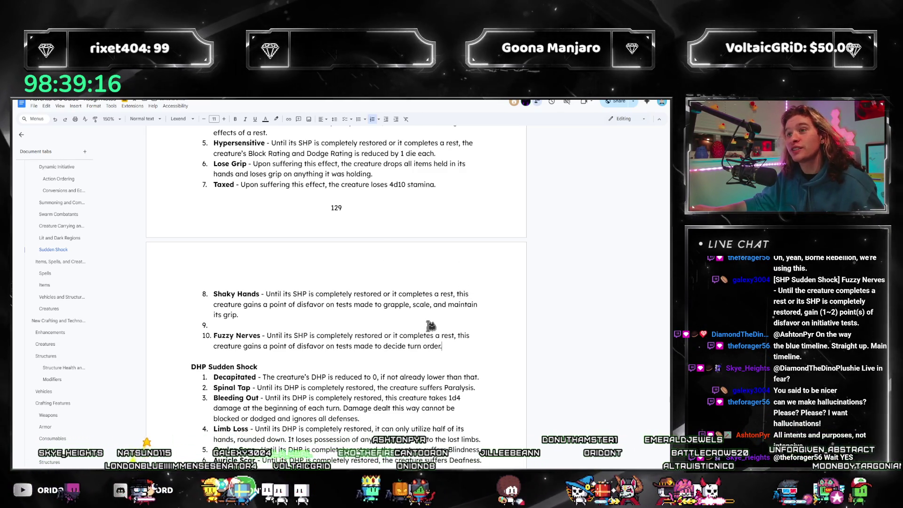
scroll(428, 325, "up", 2)
scroll(427, 336, "up", 4)
scroll(426, 336, "up", 2)
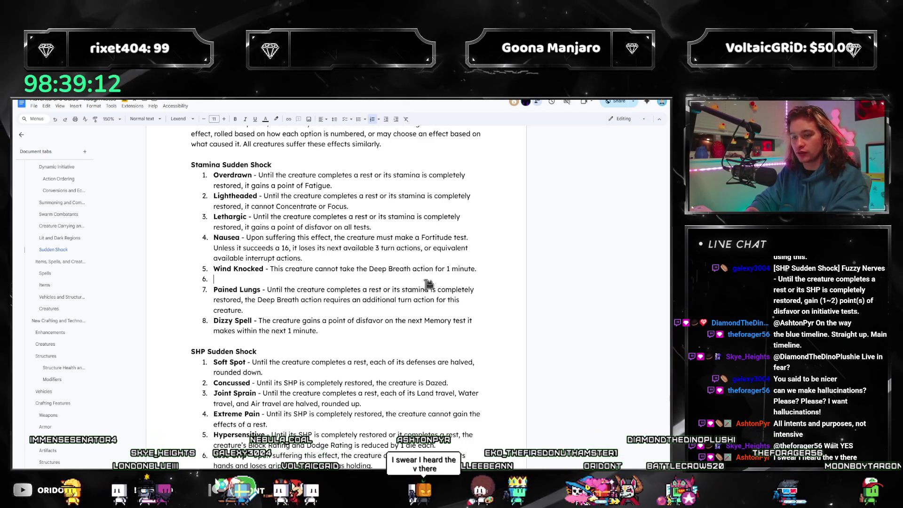
type("Hallucinations - Th")
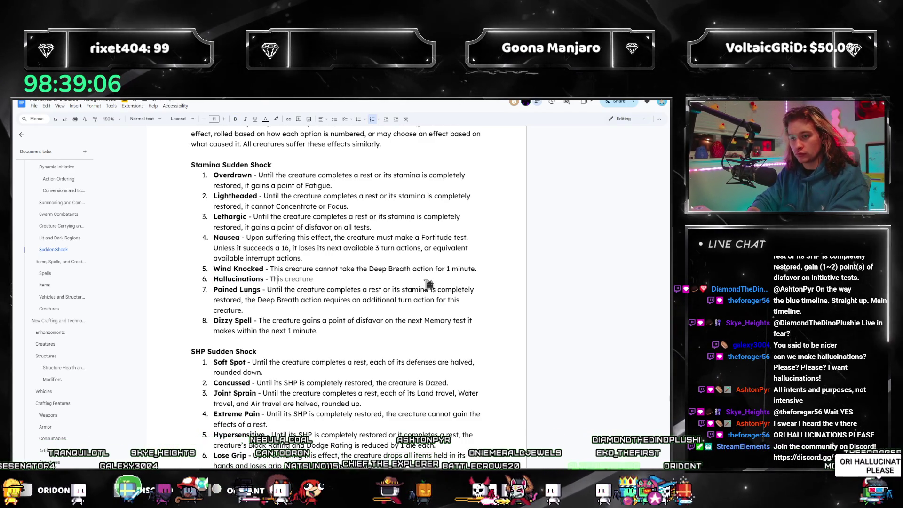
- Write Hallucinations: disfavor discerning illusions and false perceptions until a rest, fixing typos
key("BackSpace")
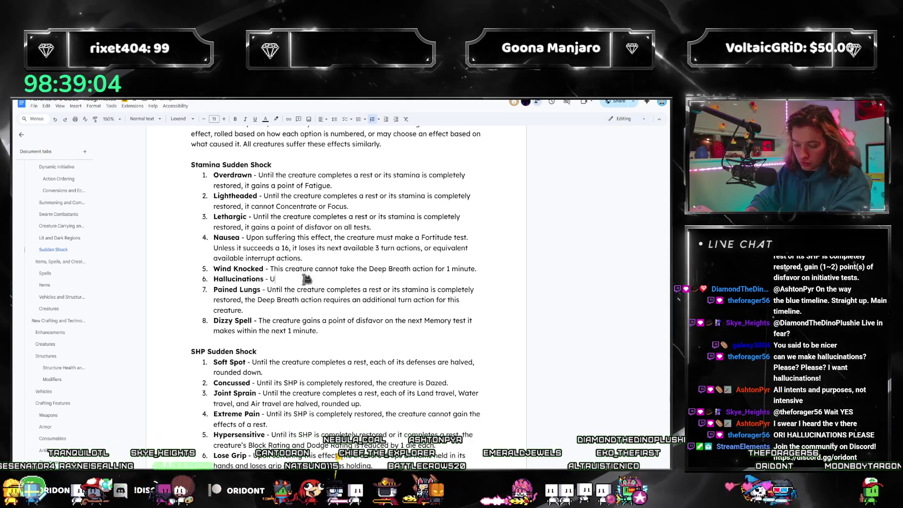
type("Until the end of")
key("BackSpace")
key("BackSpace")
key("BackSpace")
type("is creature completes a rest, ")
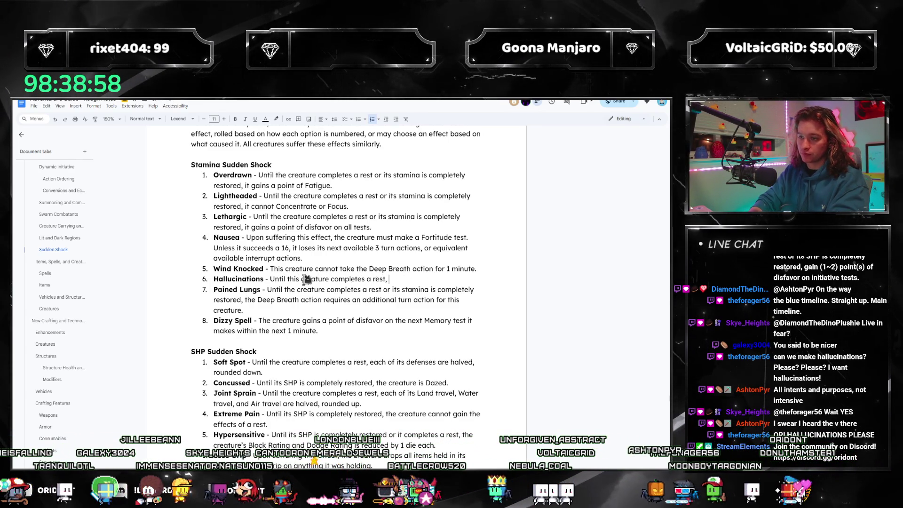
type("it gains 2 points ")
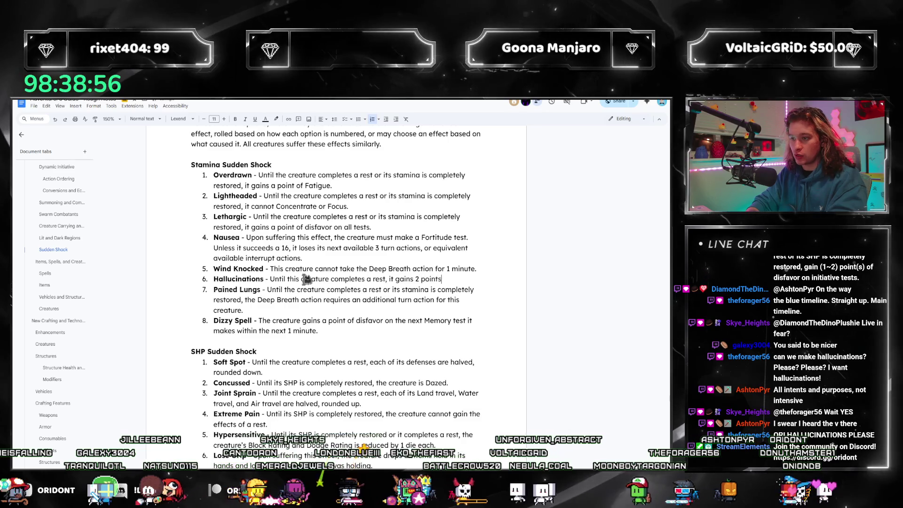
type("of disfavor o")
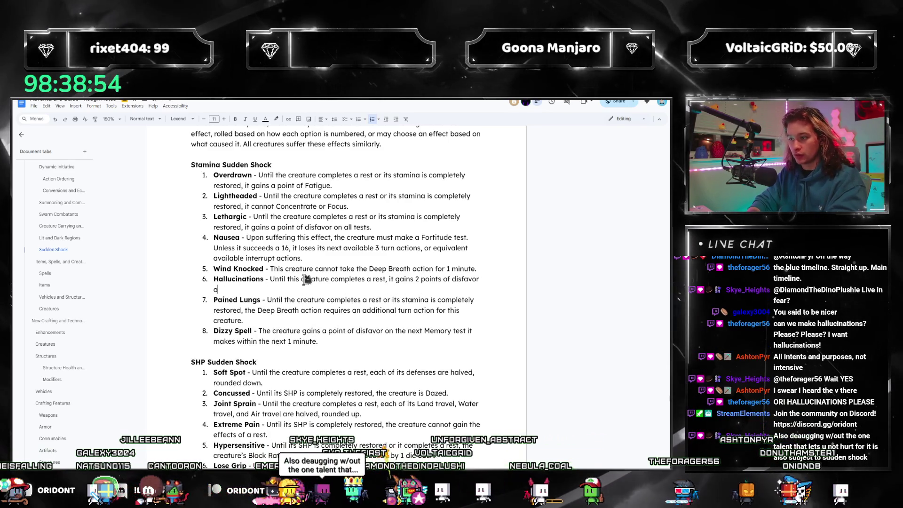
type("n tests made to discern")
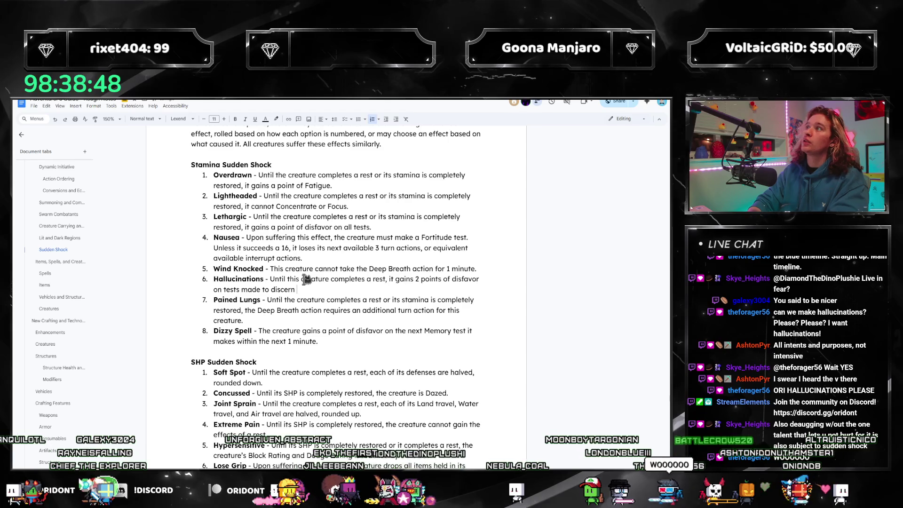
type(" illusions a")
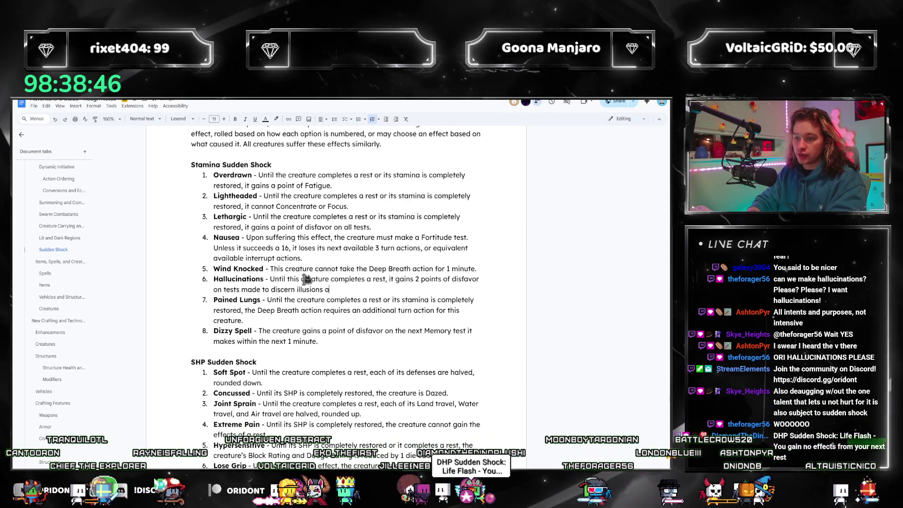
type("nd may ra")
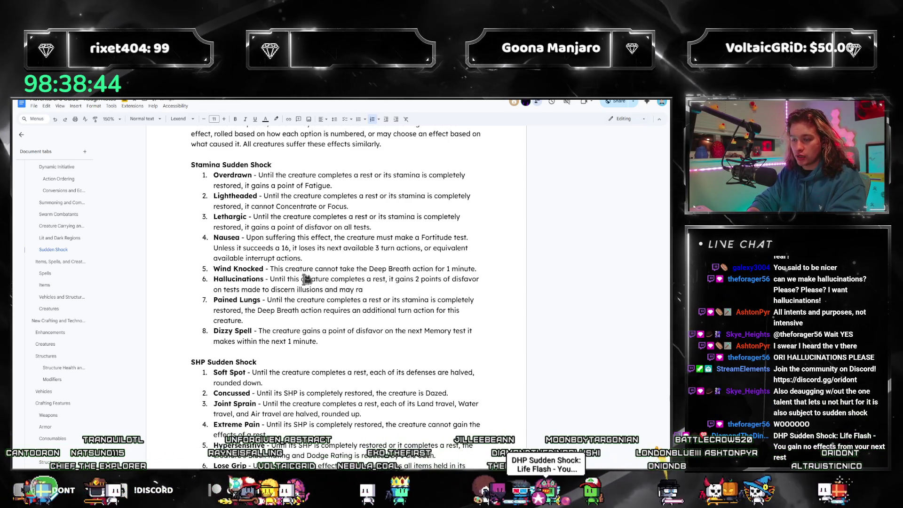
key("BackSpace")
key("BackSpace")
type("sporat")
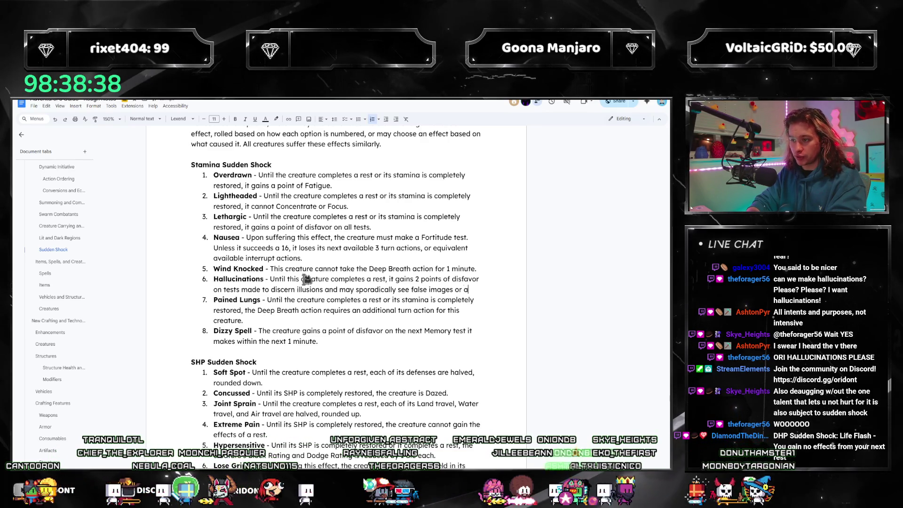
type("ds.")
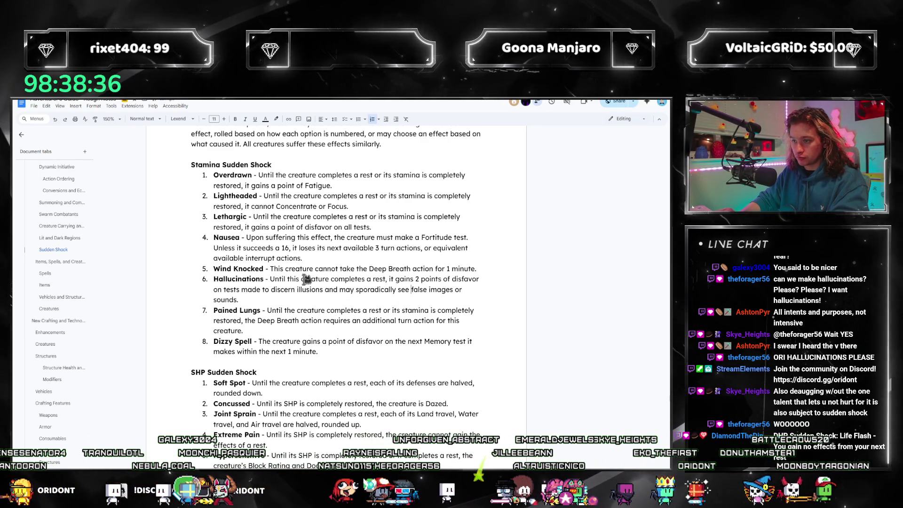
type("percei")
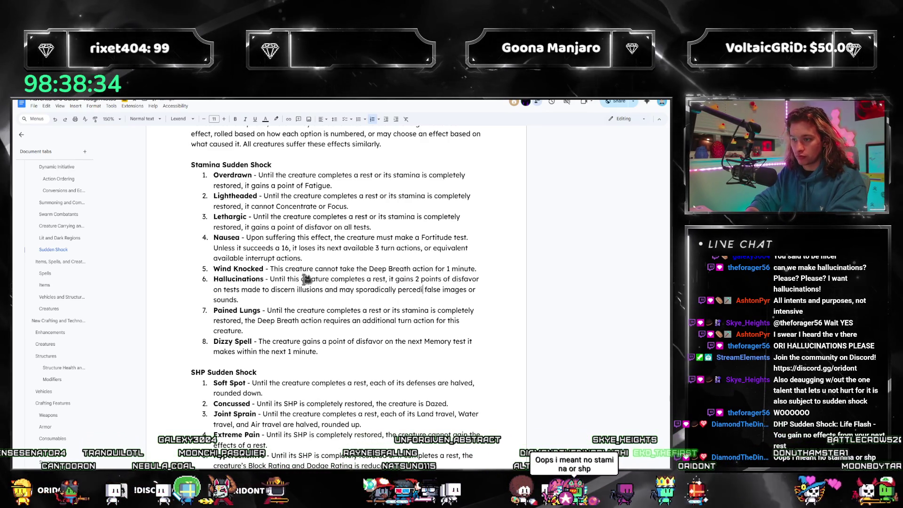
type("ve")
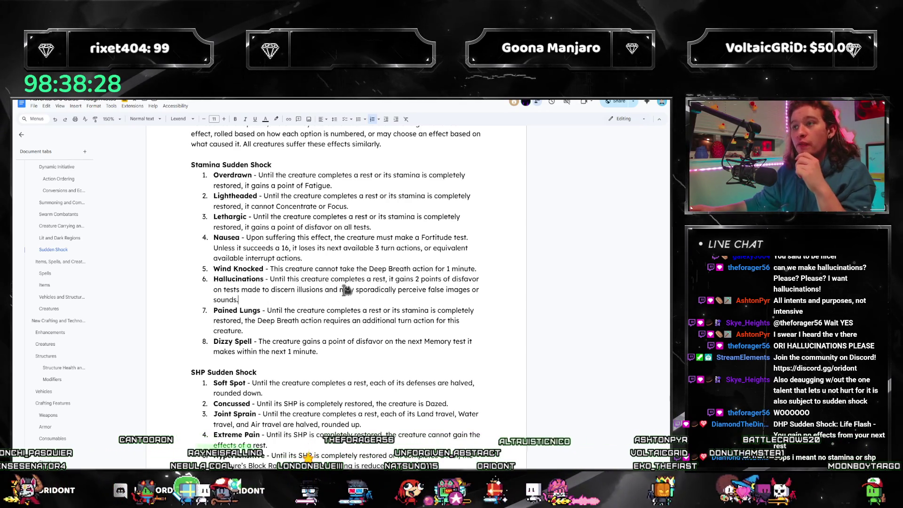
scroll(317, 302, "down", 3)
scroll(318, 303, "down", 4)
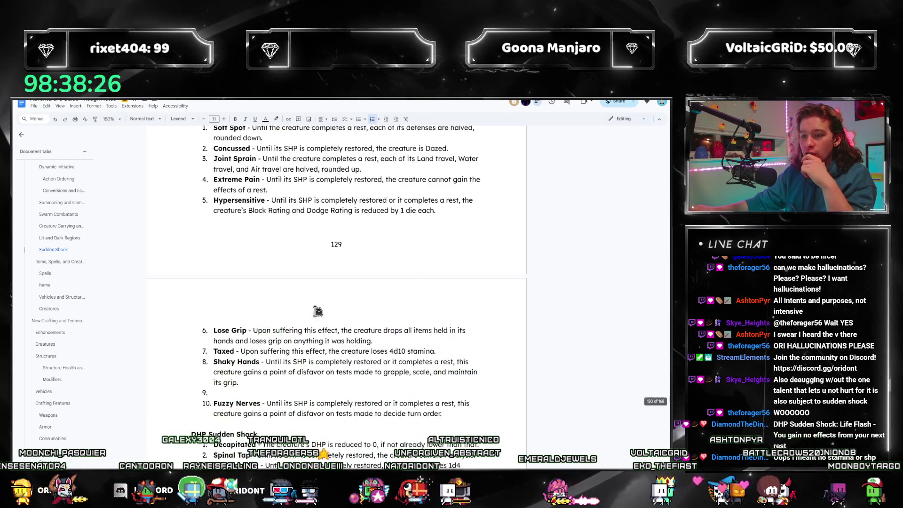
scroll(317, 313, "down", 5)
- Rename Wind Knocked to Winded and clear the draft Life Flash wording
left_click(487, 429)
type("Life Flash -")
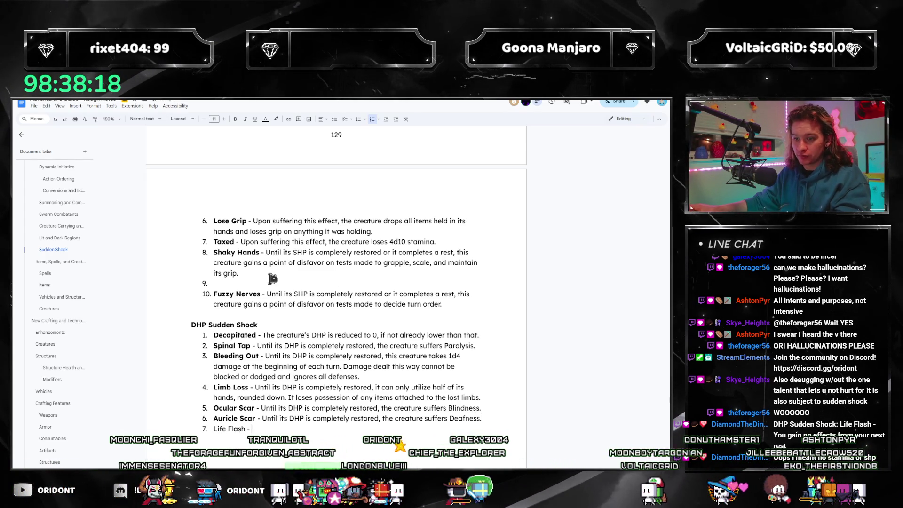
scroll(272, 278, "up", 2)
scroll(268, 329, "down", 1)
scroll(273, 343, "up", 3)
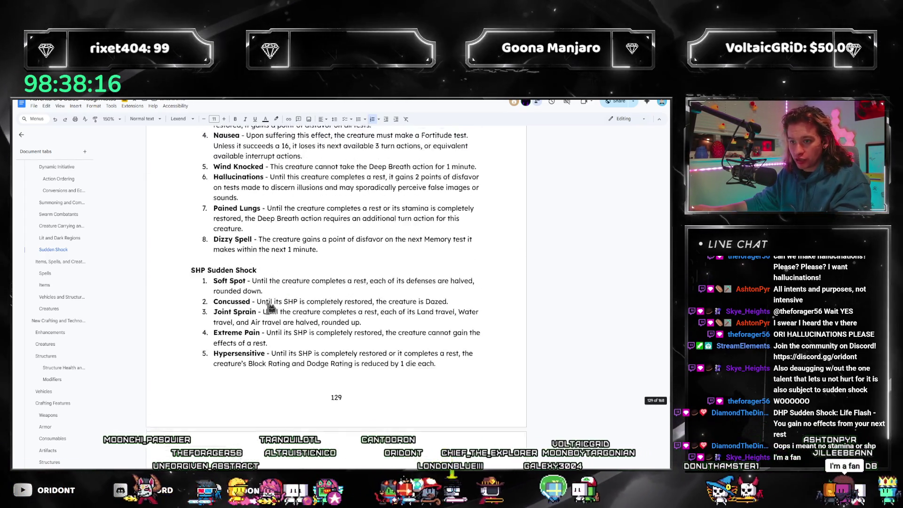
scroll(270, 309, "up", 3)
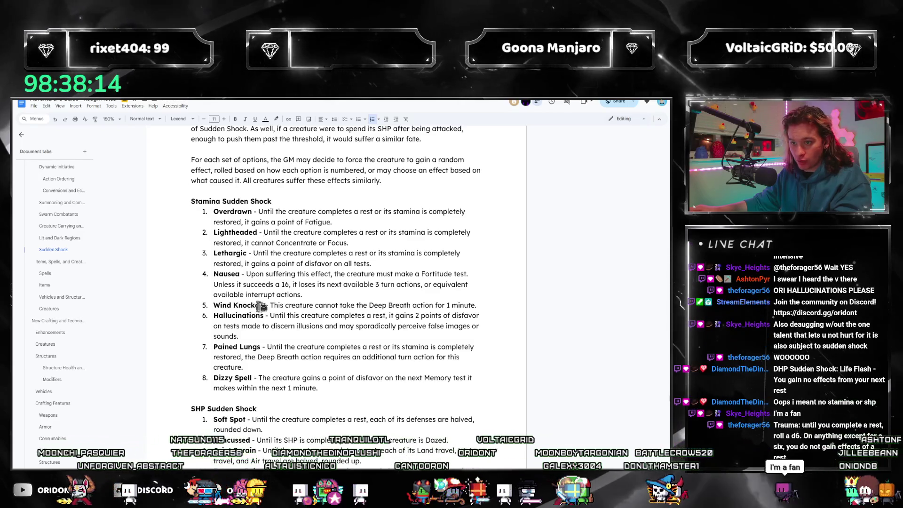
left_click_drag(231, 305, 263, 305)
type("ed")
scroll(338, 334, "down", 6)
scroll(283, 346, "down", 2)
type("-")
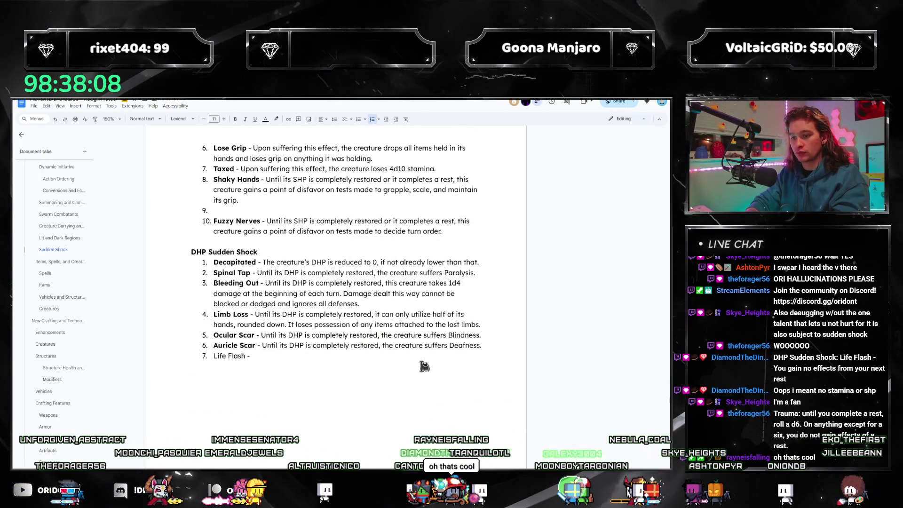
type(" This creature ")
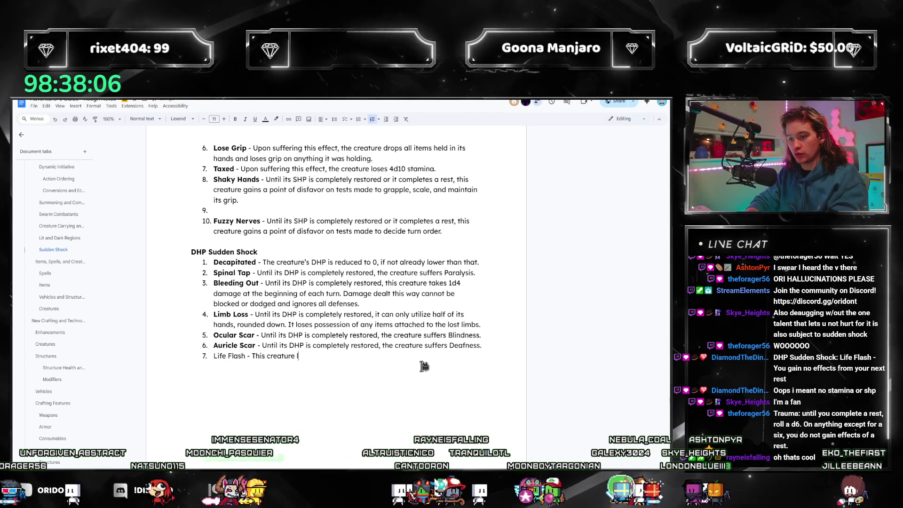
type("loses all e")
key("ctrl+BackSpace")
key("ctrl+BackSpace")
key("ctrl+BackSpace")
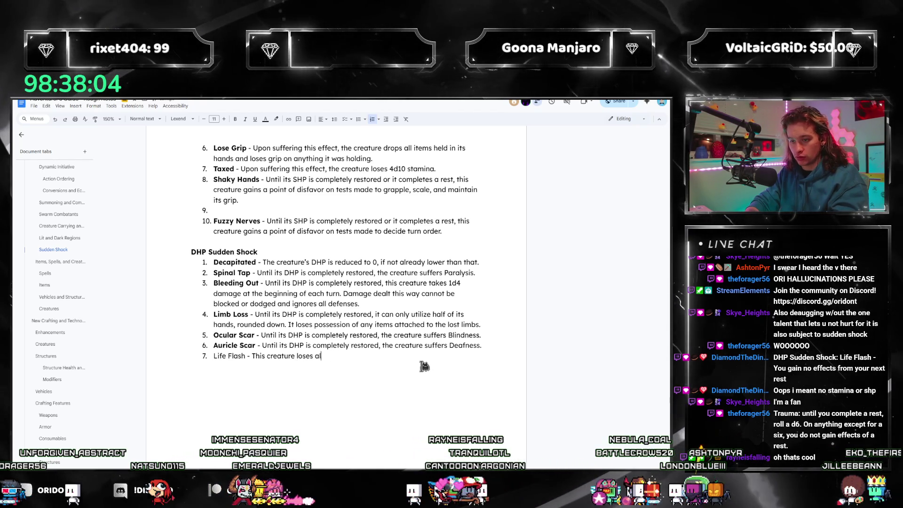
key("ctrl+BackSpace")
key("ctrl+BackSpace")
type("The")
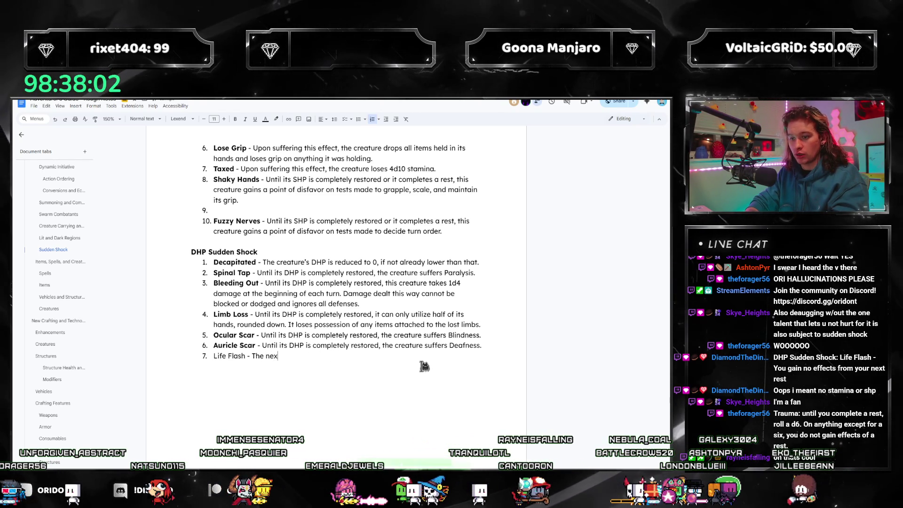
type("xt time this creature would gain the effects of a rest,")
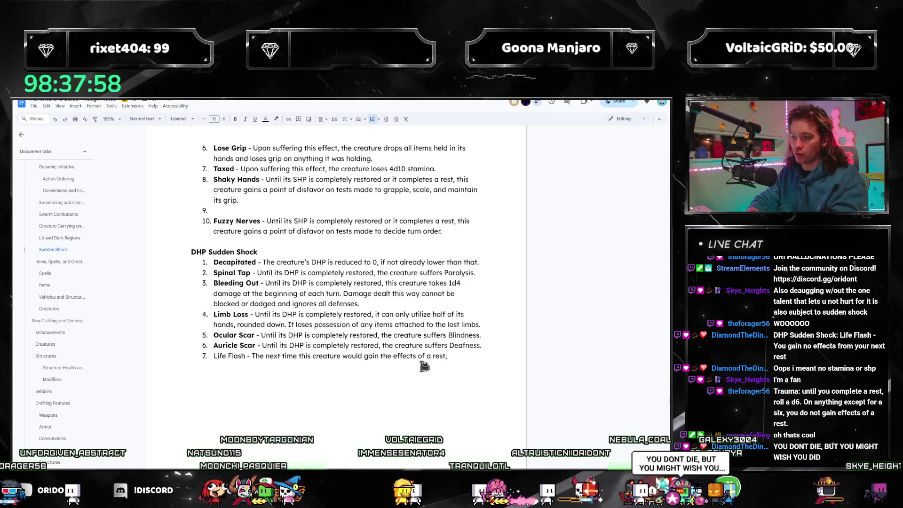
type(" it instead")
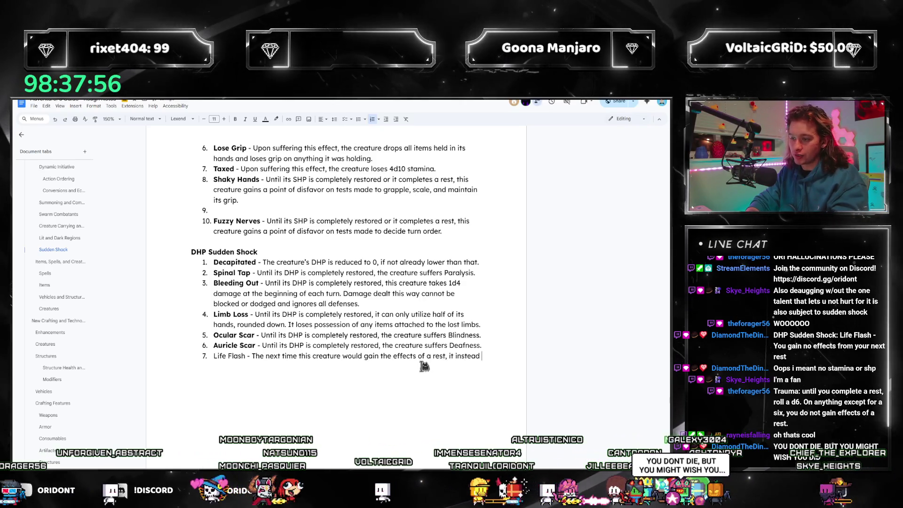
type(" doesn't.")
- Bold the Life Flash title and continue its description after 'doesn't'
key("ctrl+Up")
key("ctrl+shift+Right")
key("ctrl+shift+Right")
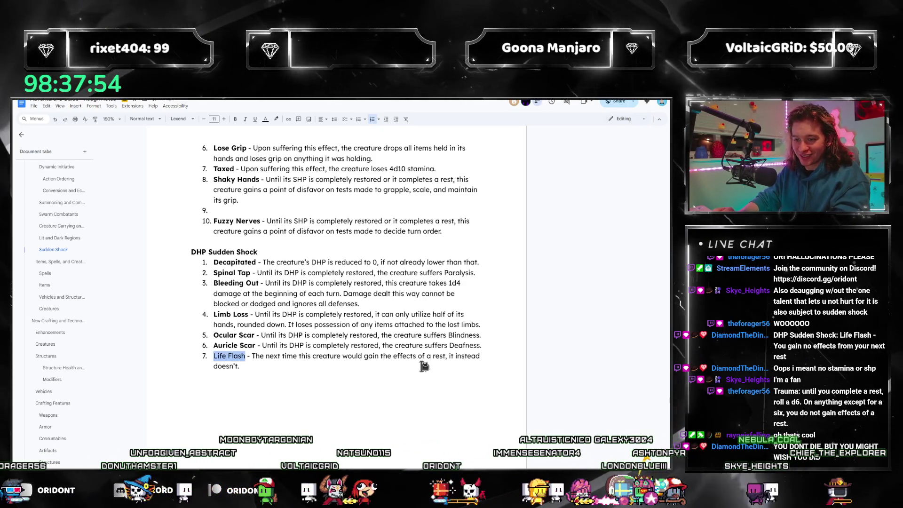
key("ctrl+b")
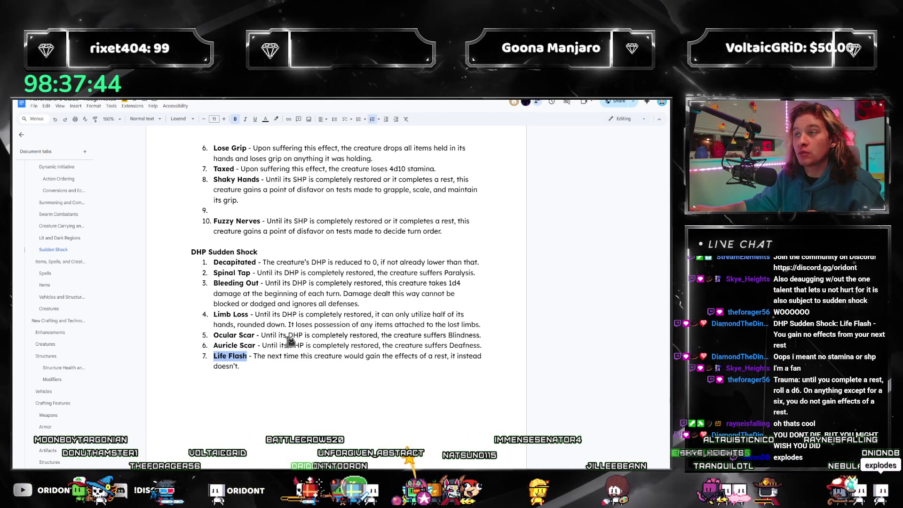
left_click(286, 357)
left_click(270, 364)
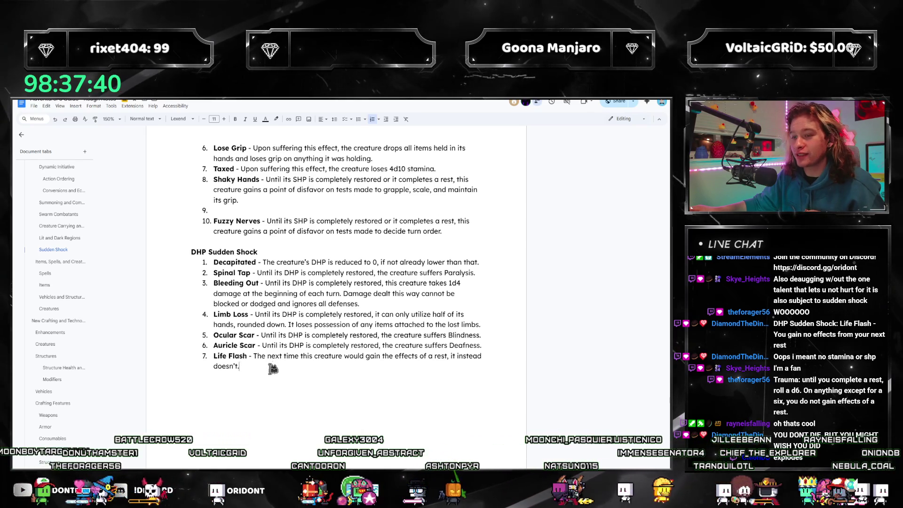
scroll(272, 324, "up", 3)
scroll(273, 324, "up", 3)
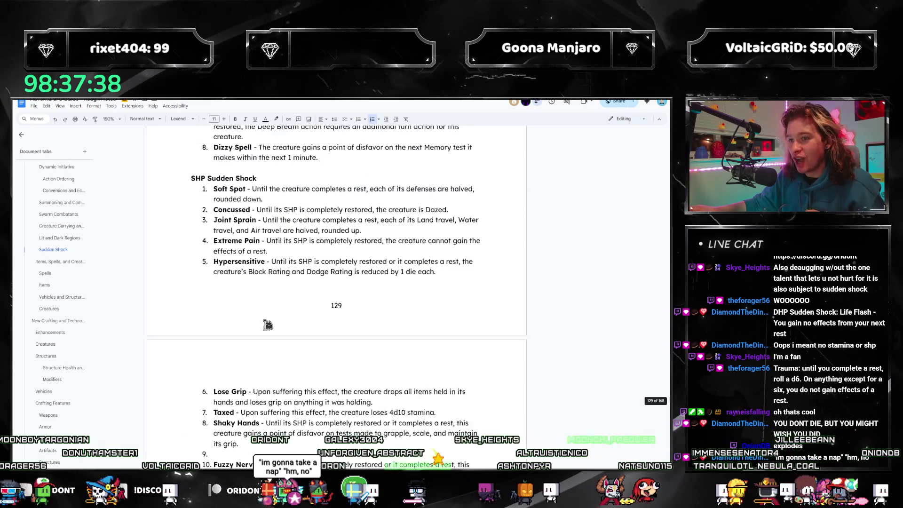
scroll(272, 321, "up", 3)
scroll(269, 318, "up", 3)
scroll(271, 317, "down", 3)
scroll(270, 317, "down", 1)
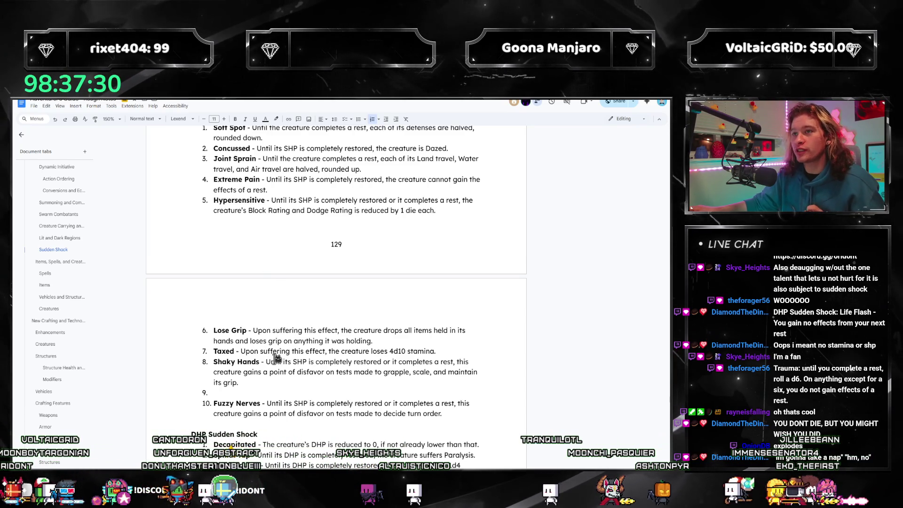
scroll(286, 361, "up", 1)
scroll(283, 352, "down", 2)
scroll(276, 345, "down", 1)
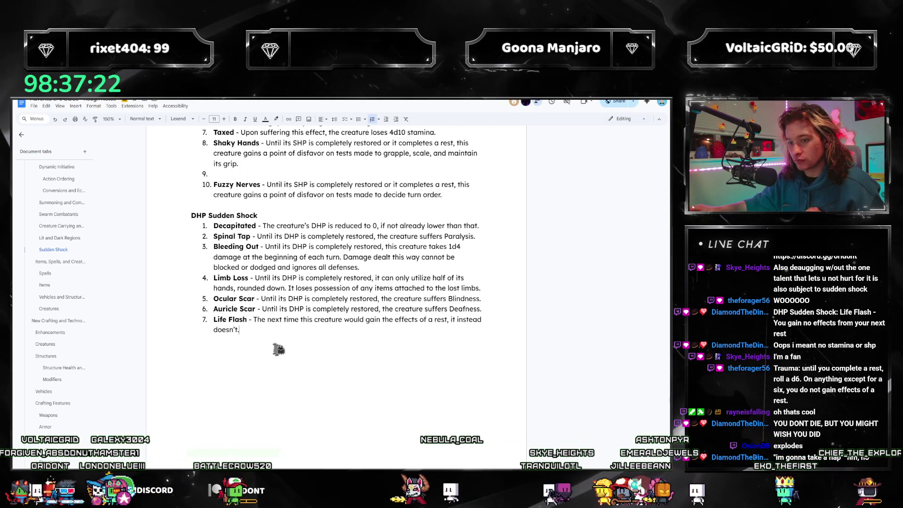
scroll(259, 335, "up", 3)
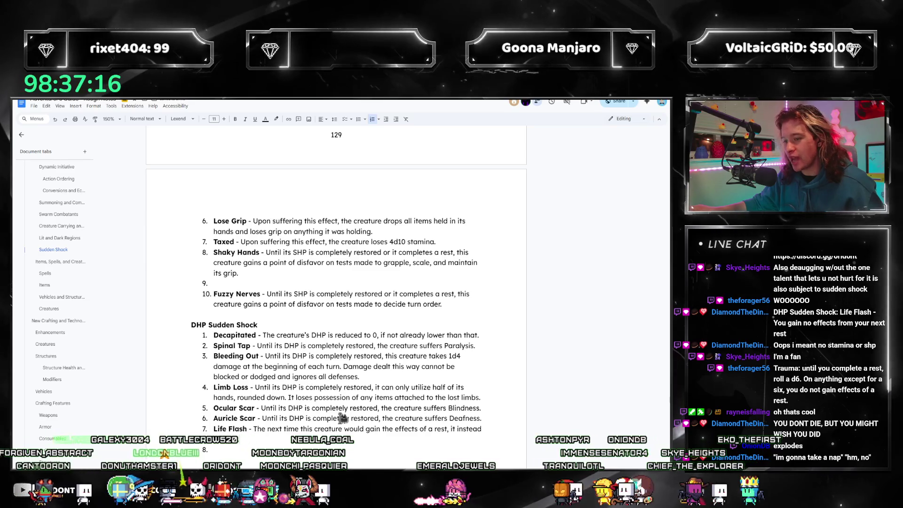
scroll(322, 392, "up", 2)
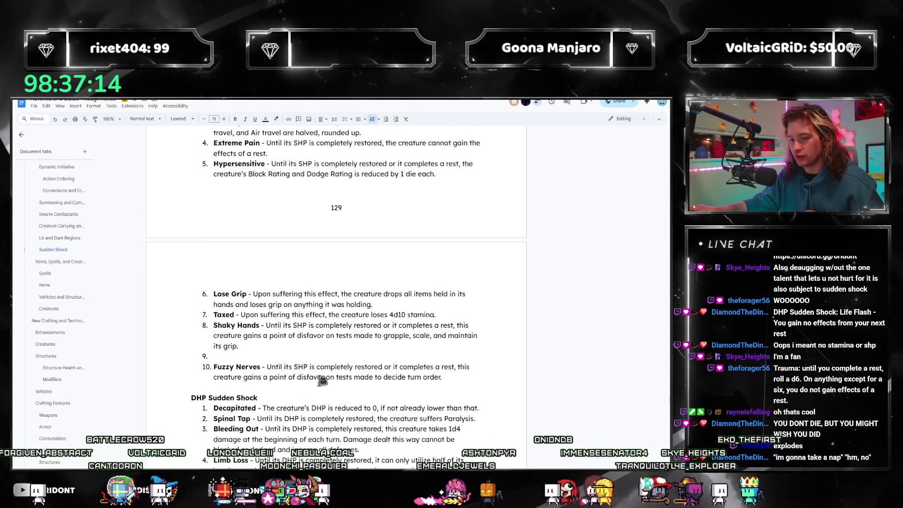
scroll(323, 391, "up", 2)
scroll(323, 391, "up", 2)
scroll(322, 391, "down", 2)
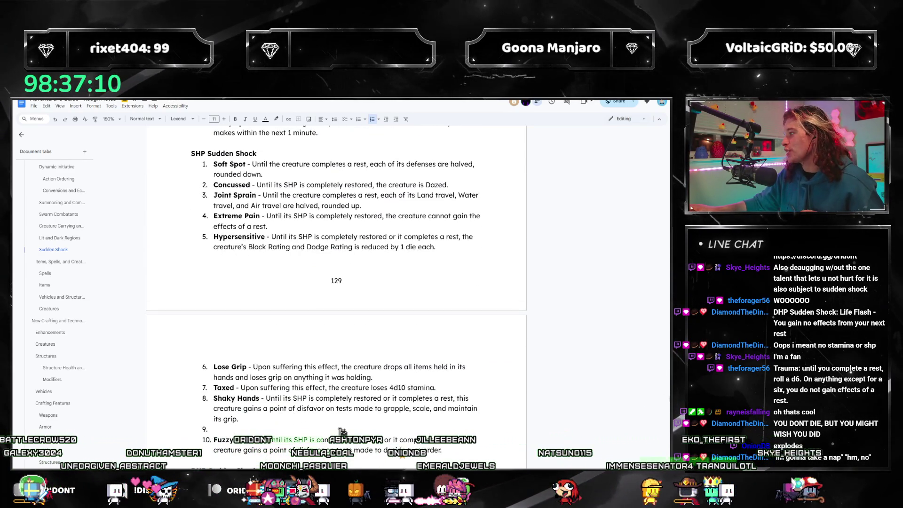
scroll(325, 424, "up", 4)
scroll(318, 376, "up", 2)
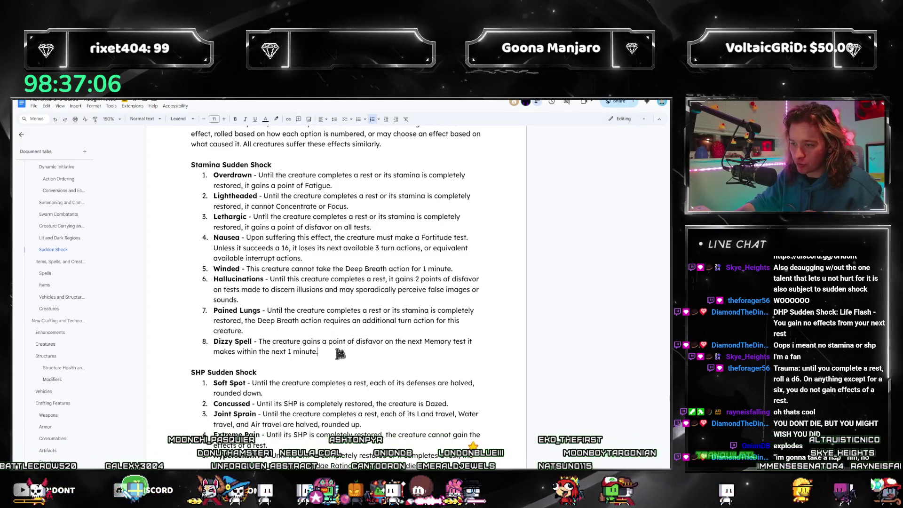
scroll(339, 353, "down", 3)
scroll(341, 343, "down", 2)
scroll(318, 367, "down", 2)
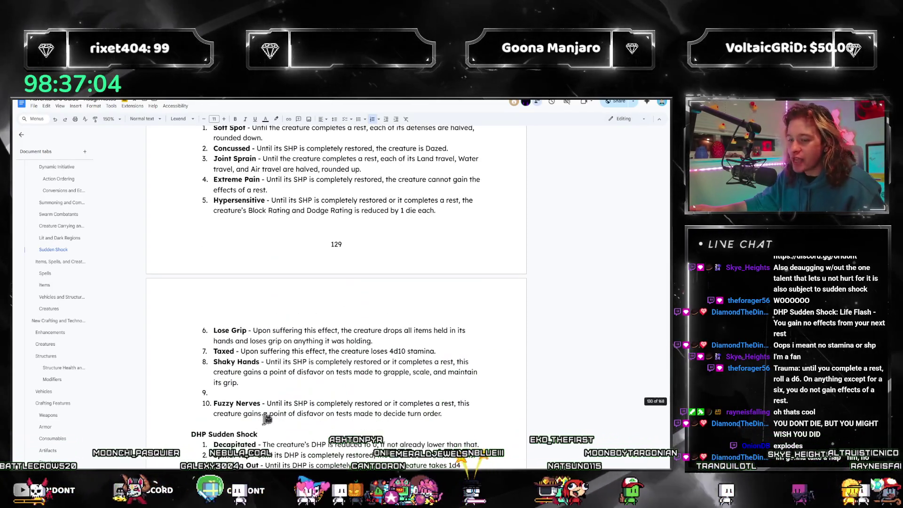
- Finish Life Flash cancelling the next rest and start a blank eighth DHP entry
left_click(263, 393)
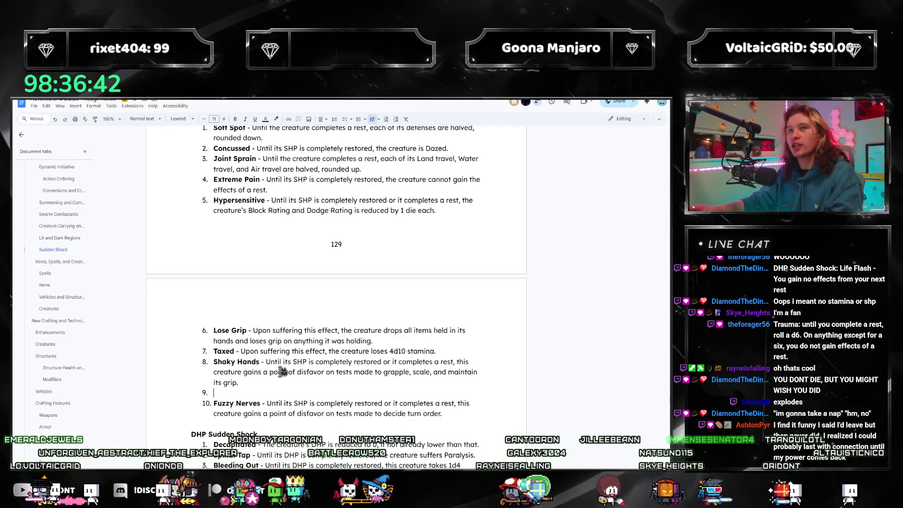
scroll(290, 305, "up", 4)
scroll(315, 305, "up", 1)
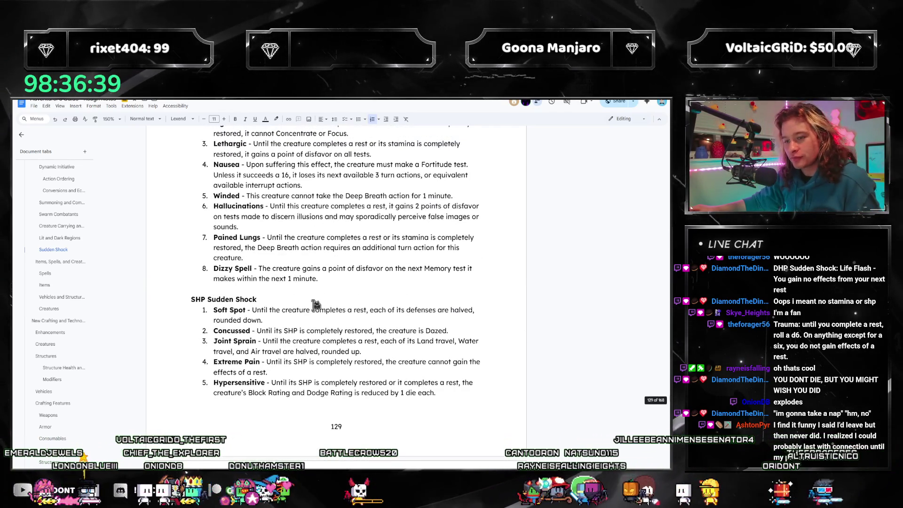
left_click(297, 372)
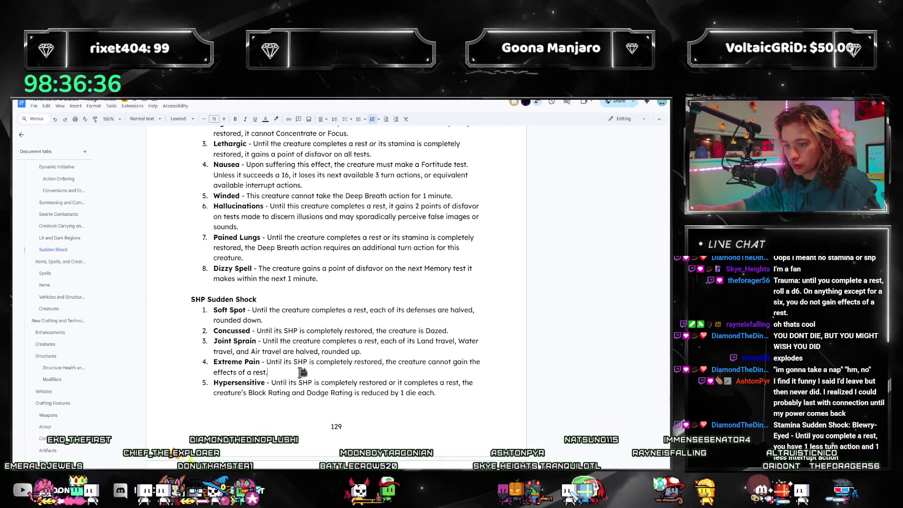
scroll(278, 396, "down", 1)
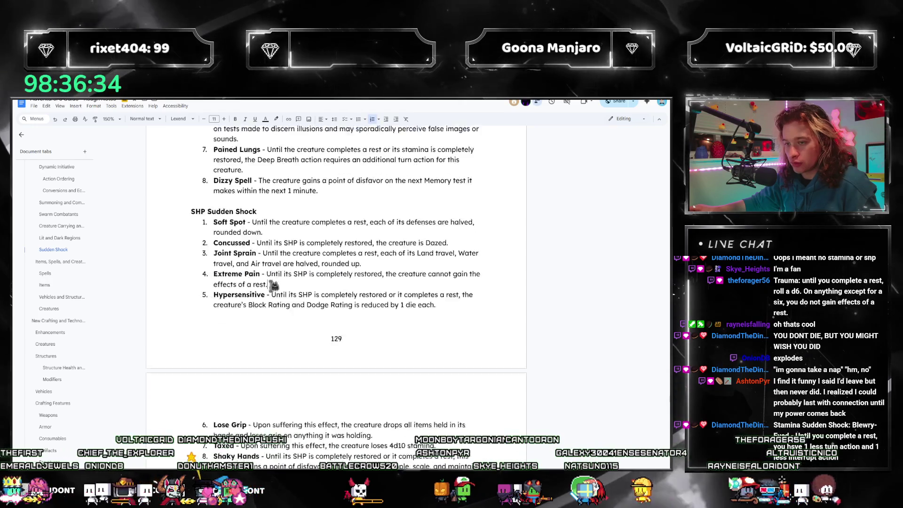
scroll(264, 296, "down", 5)
scroll(277, 296, "up", 2)
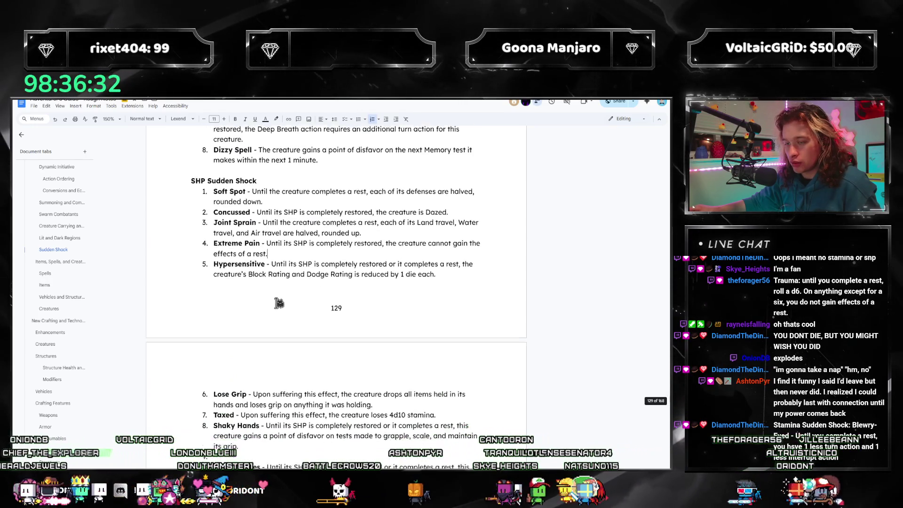
scroll(275, 311, "down", 4)
scroll(274, 324, "down", 1)
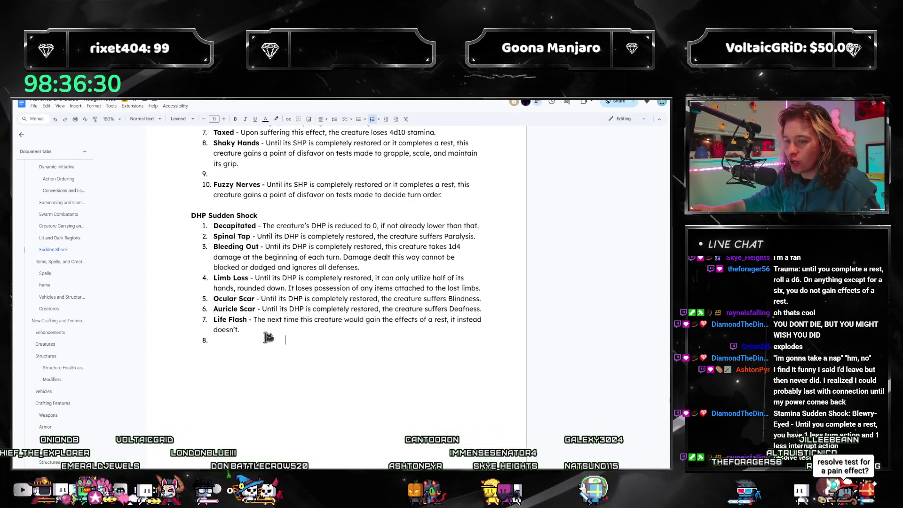
scroll(250, 334, "up", 2)
scroll(262, 340, "up", 2)
scroll(272, 347, "up", 1)
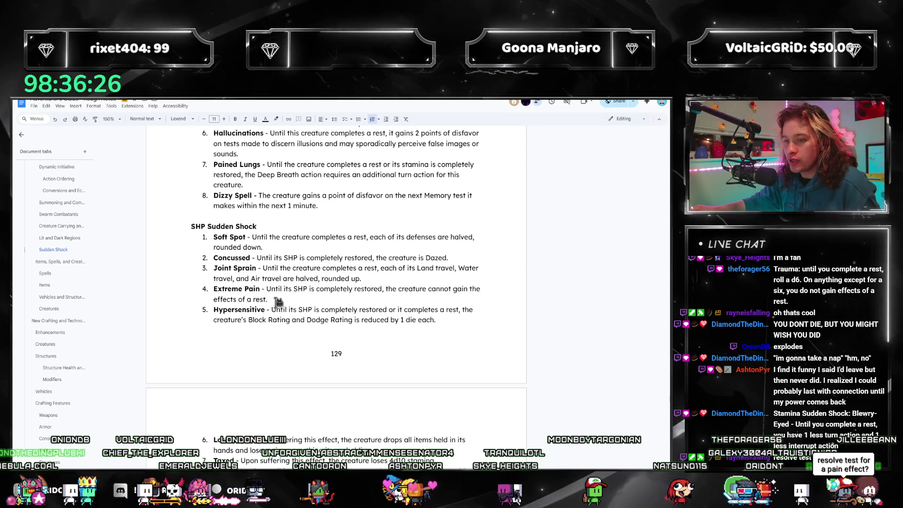
scroll(278, 318, "up", 2)
scroll(278, 302, "down", 5)
scroll(278, 301, "down", 3)
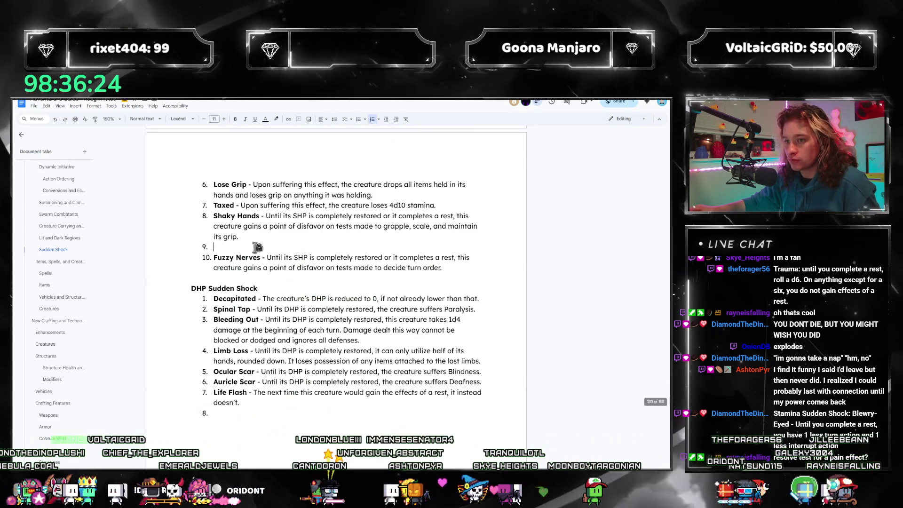
scroll(283, 299, "up", 3)
scroll(285, 272, "up", 2)
scroll(285, 272, "down", 3)
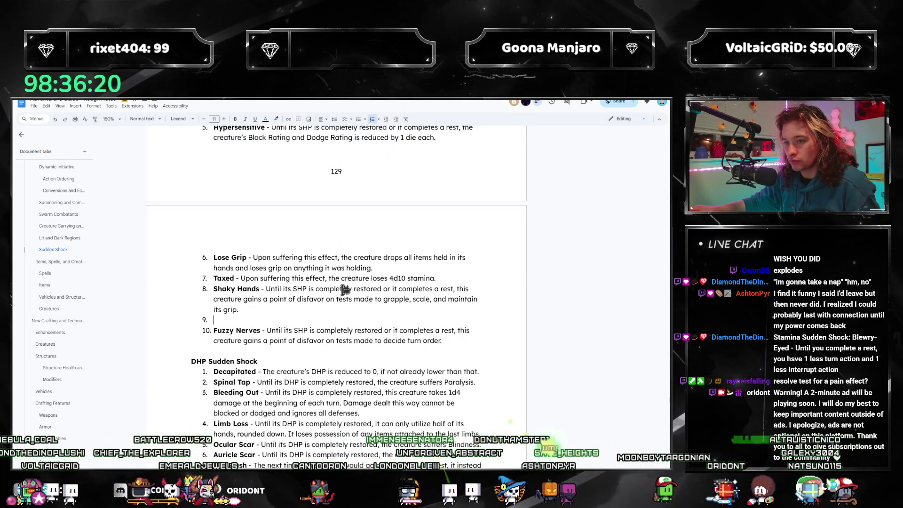
scroll(345, 290, "down", 2)
left_click(240, 366)
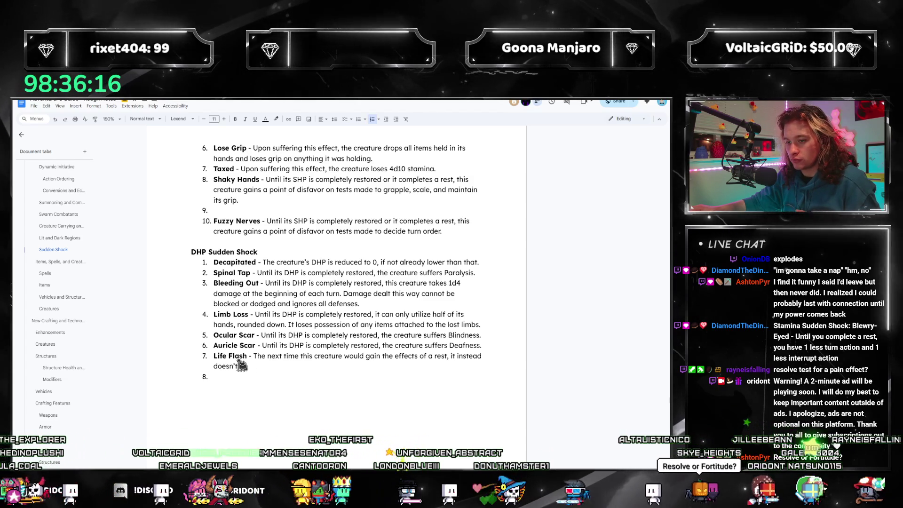
triple_click(240, 364)
left_click(235, 375)
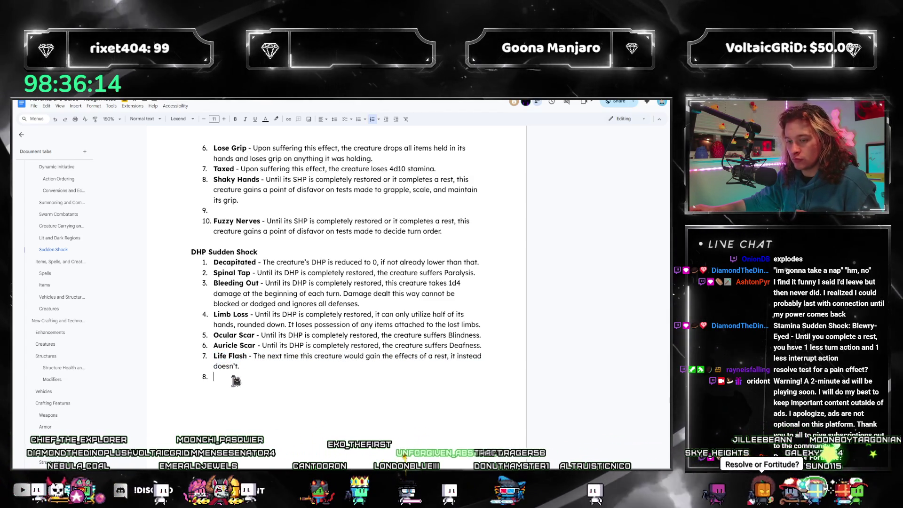
triple_click(216, 356)
left_click(243, 379)
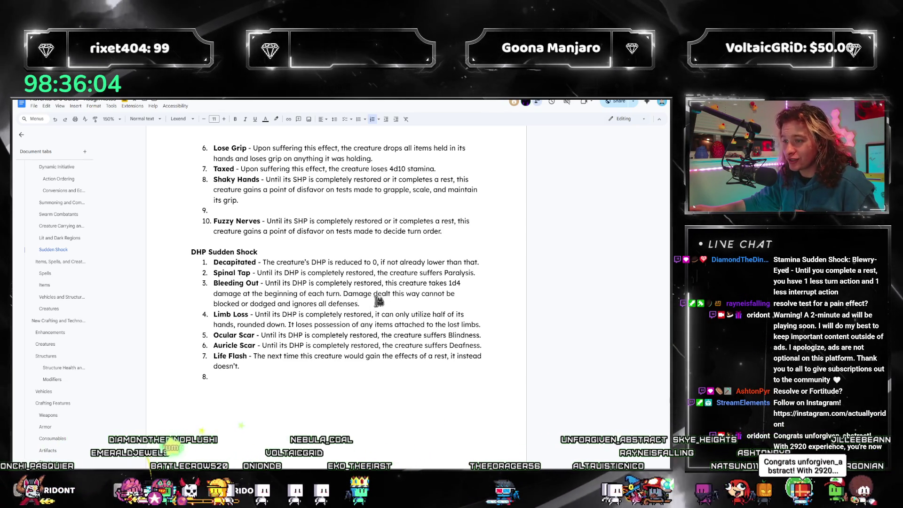
scroll(375, 298, "up", 1)
scroll(375, 298, "up", 3)
scroll(367, 310, "up", 1)
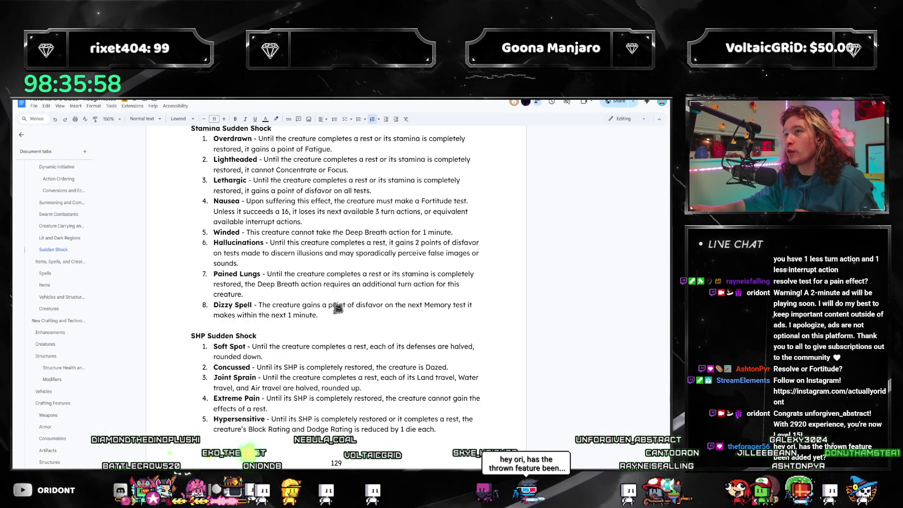
scroll(333, 323, "down", 2)
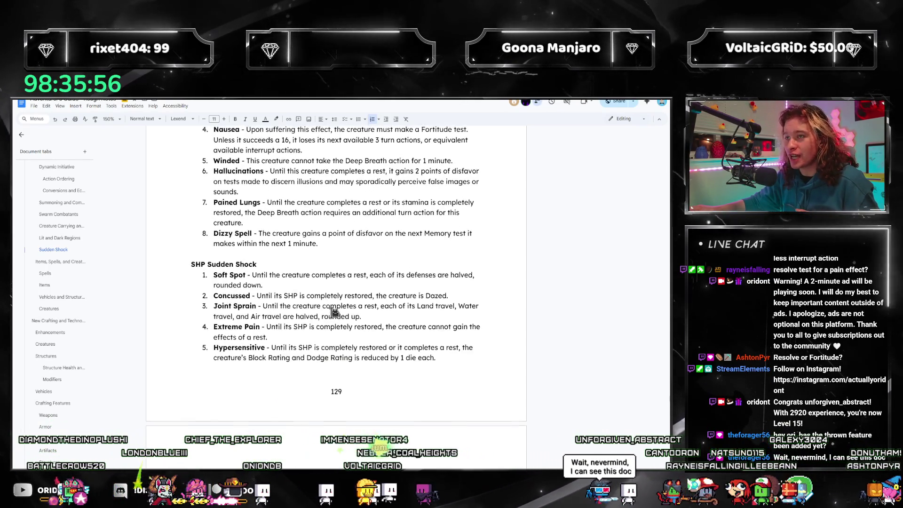
scroll(332, 321, "down", 2)
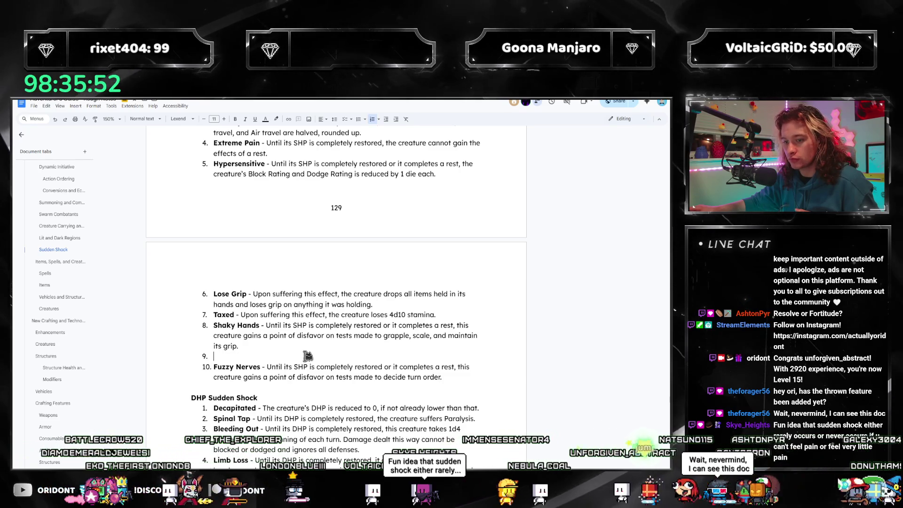
scroll(307, 356, "up", 2)
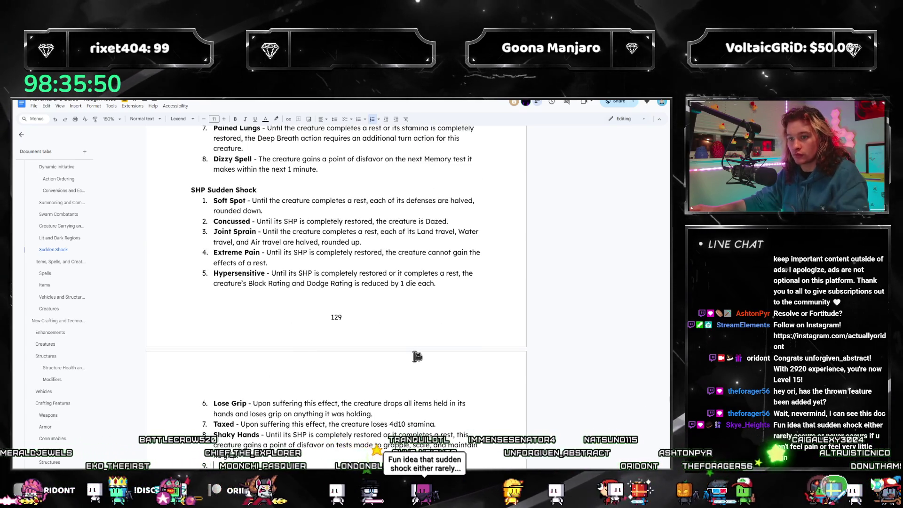
scroll(417, 357, "down", 2)
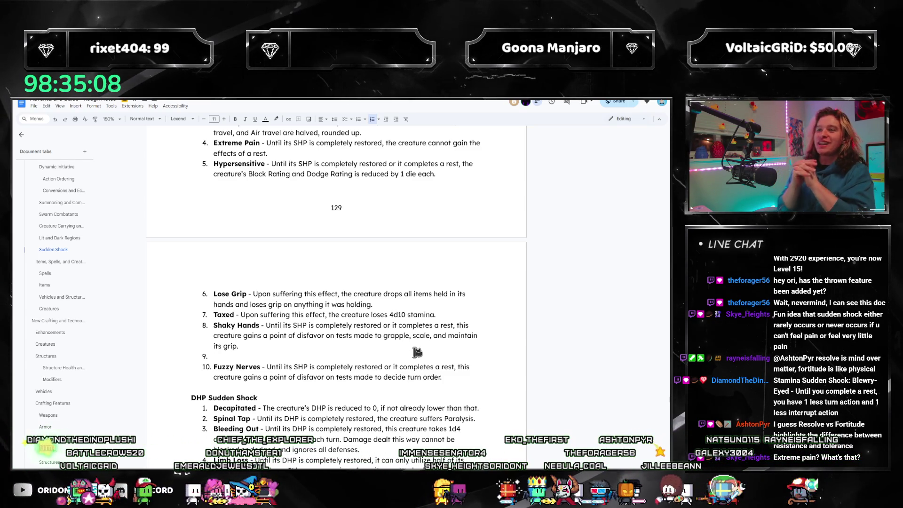
scroll(417, 352, "up", 2)
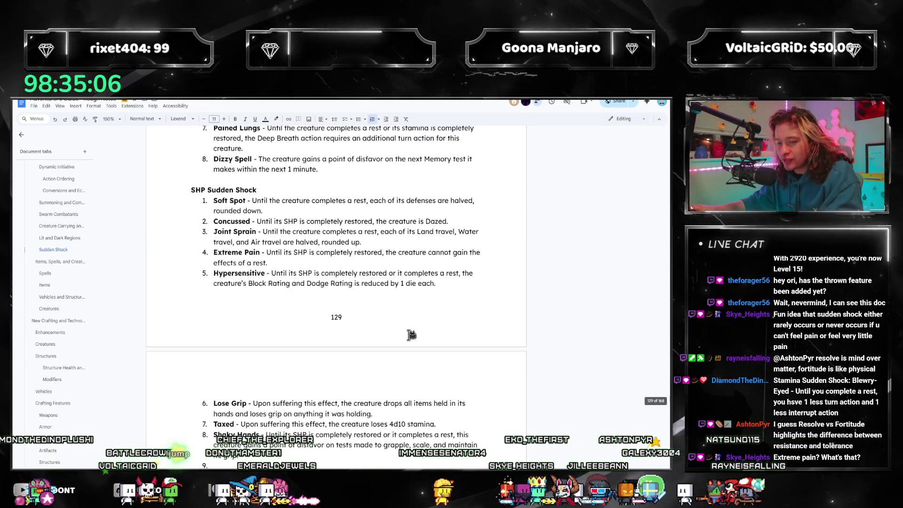
scroll(395, 339, "up", 1)
scroll(367, 324, "up", 2)
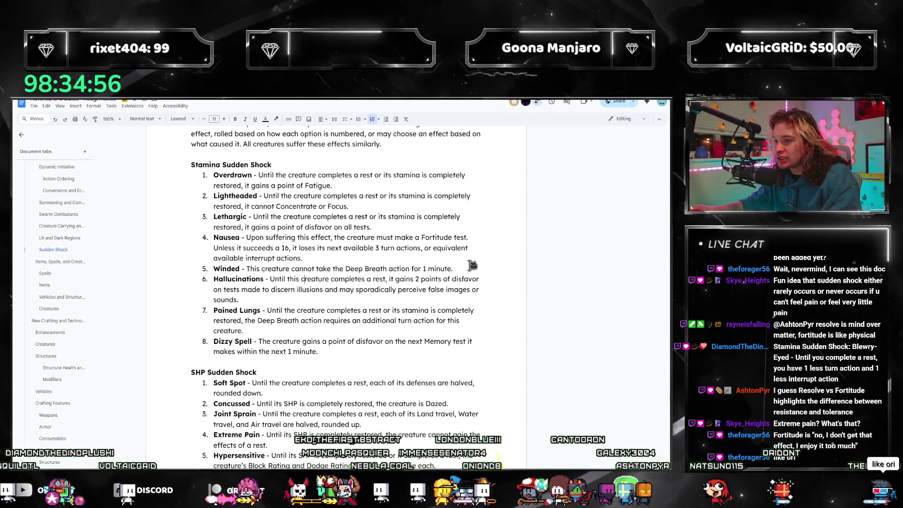
- Duplicate the Lethargic entry as Stamina item 4
triple_click(344, 259)
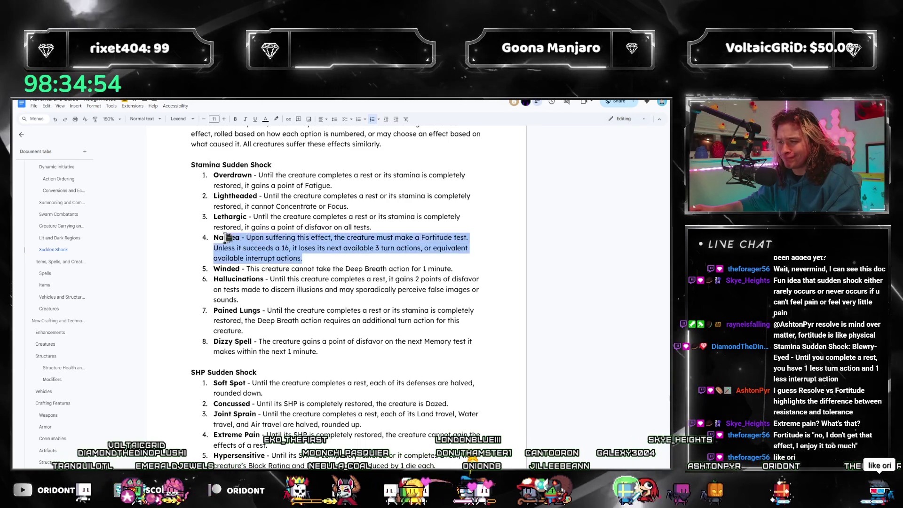
left_click(294, 227)
triple_click(260, 226)
key("ctrl+c")
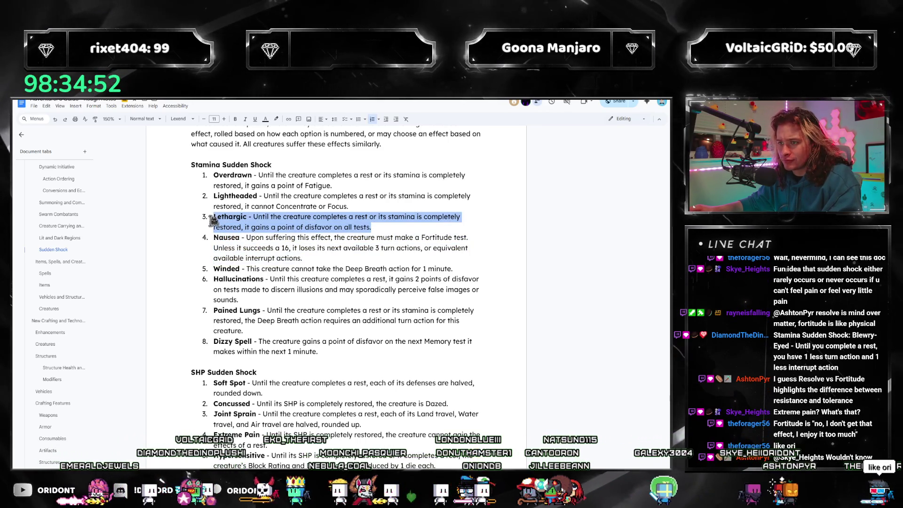
left_click(325, 268)
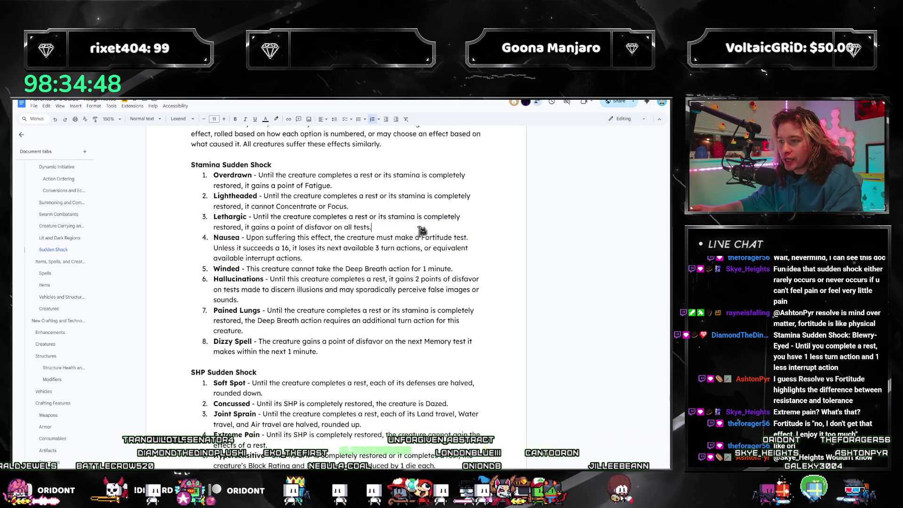
key("Return")
key("ctrl+v")
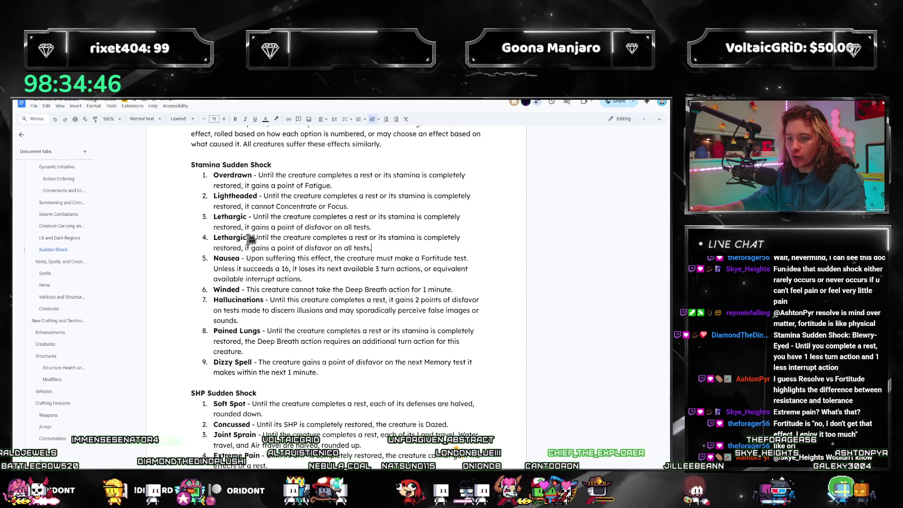
- Rename the copy Blurry-Eyed: 1 less turn action each turn until recovery
double_click(230, 237)
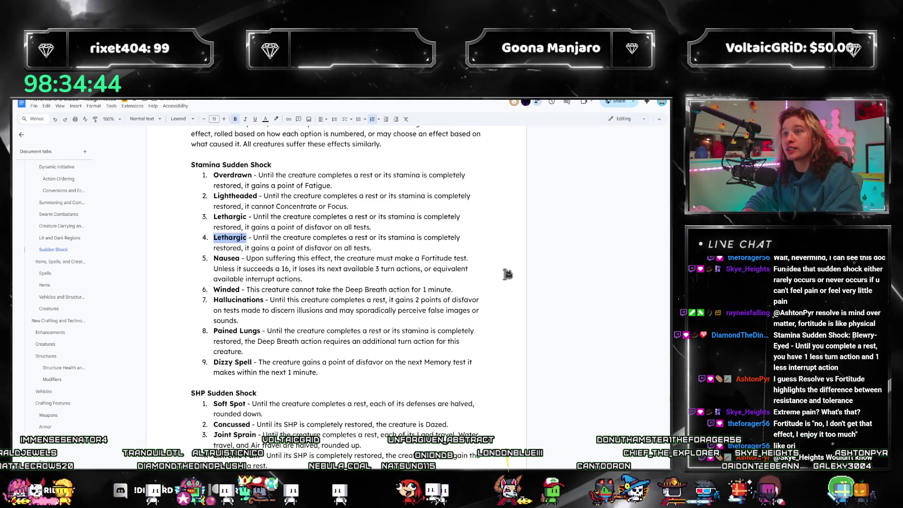
type("Blurry-Eyed")
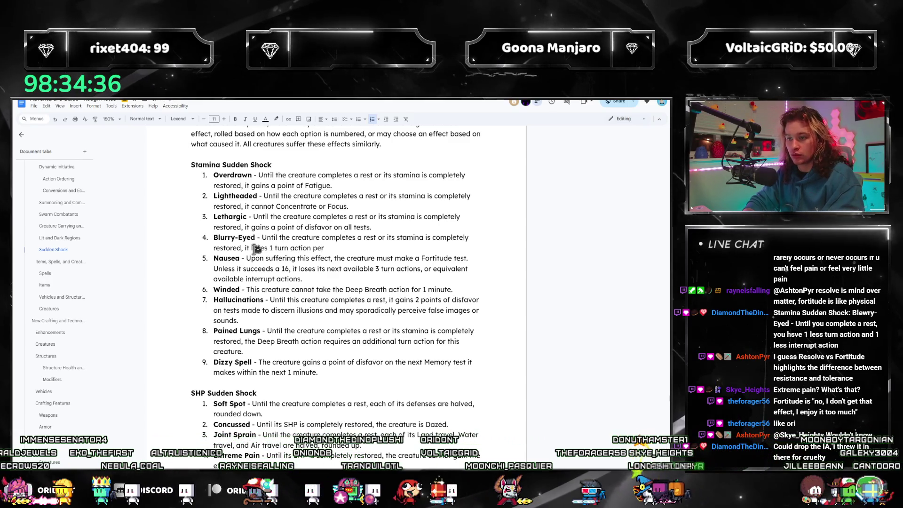
type("turn")
key("BackSpace")
key("BackSpace")
key("BackSpace")
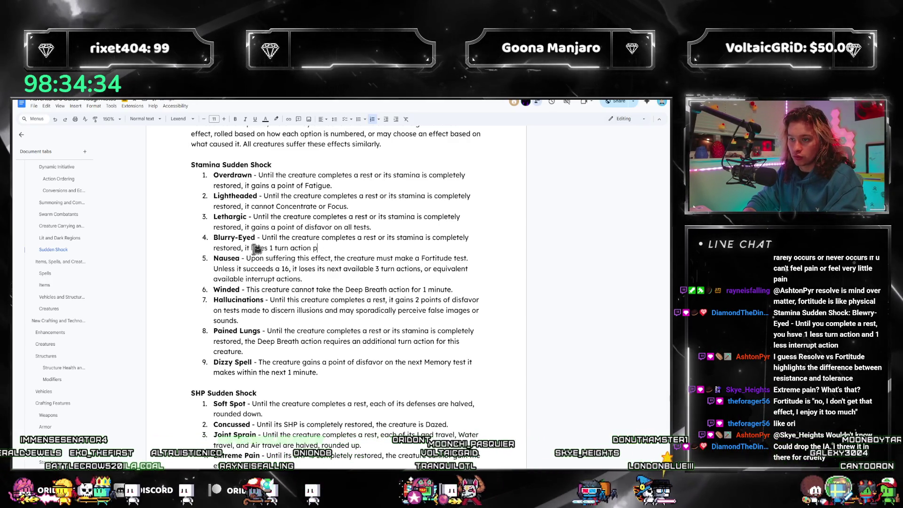
type("on each of its turns.")
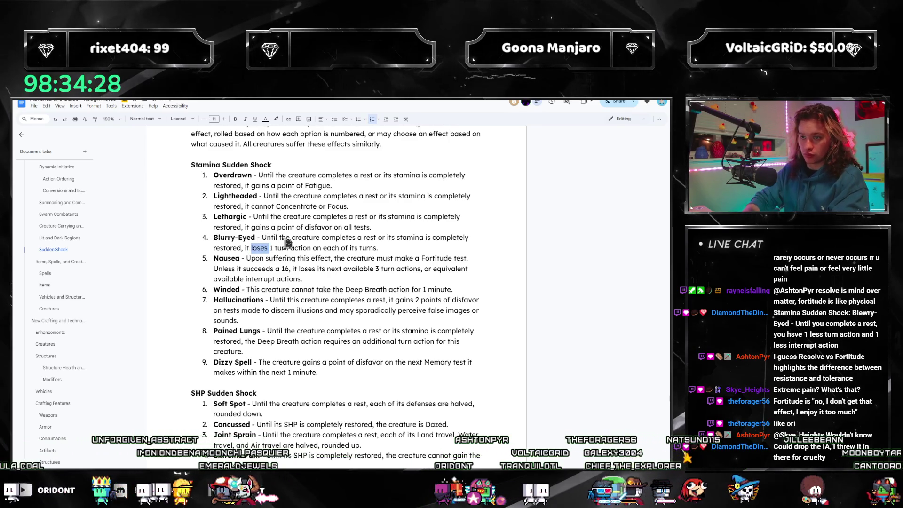
type("less")
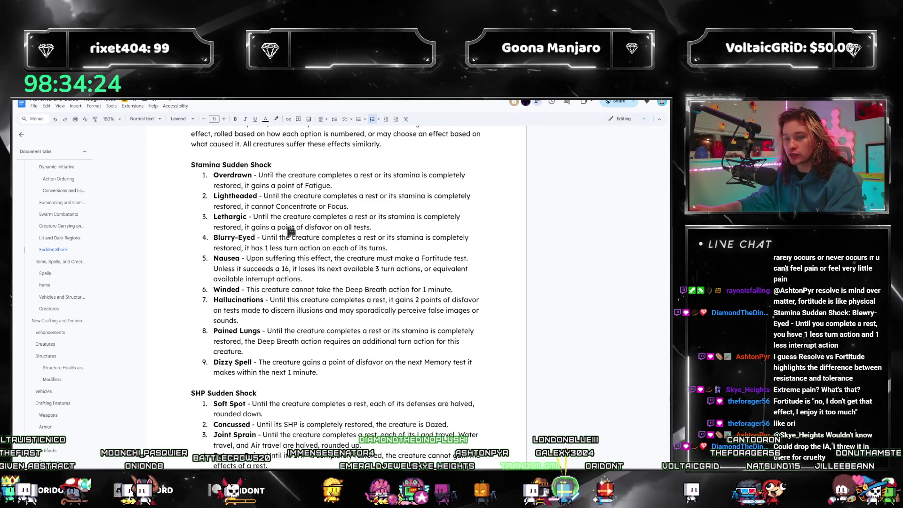
scroll(353, 242, "down", 1)
scroll(353, 241, "down", 4)
scroll(357, 238, "up", 3)
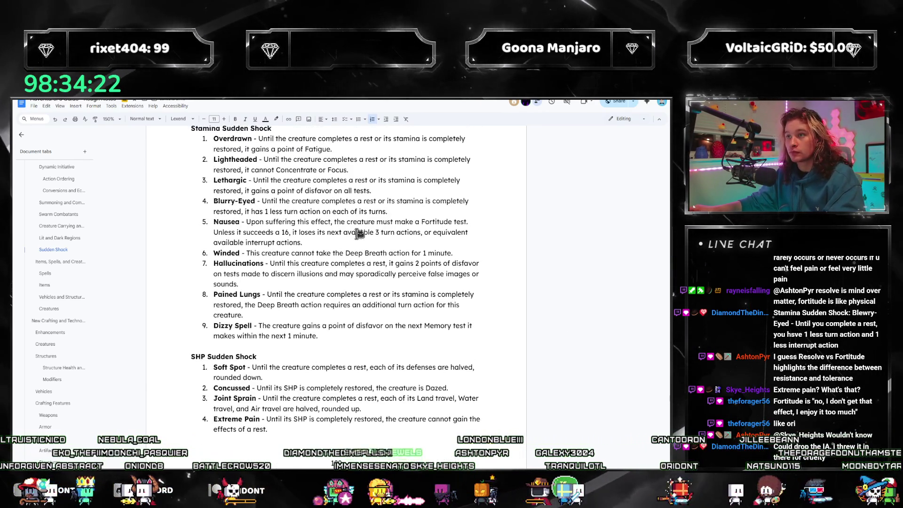
scroll(358, 234, "down", 5)
scroll(358, 234, "down", 4)
scroll(358, 234, "down", 2)
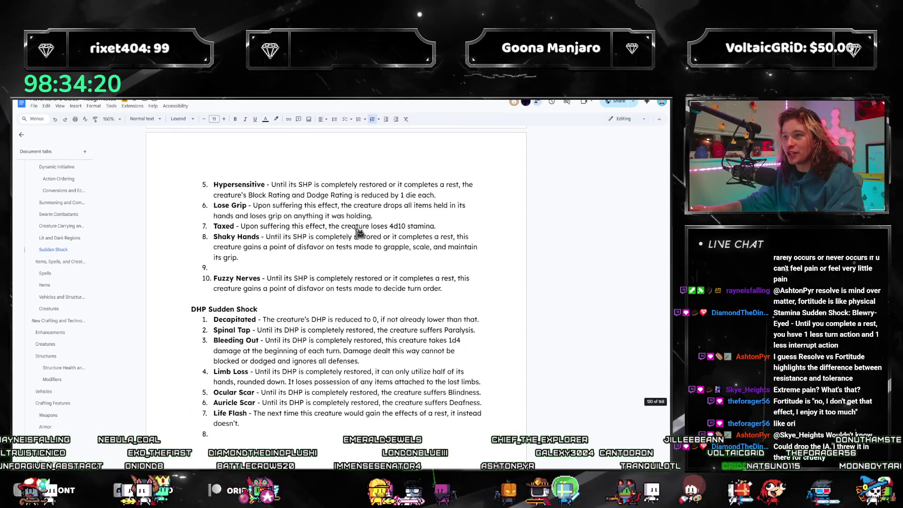
scroll(332, 265, "up", 6)
scroll(314, 278, "up", 3)
scroll(297, 286, "down", 6)
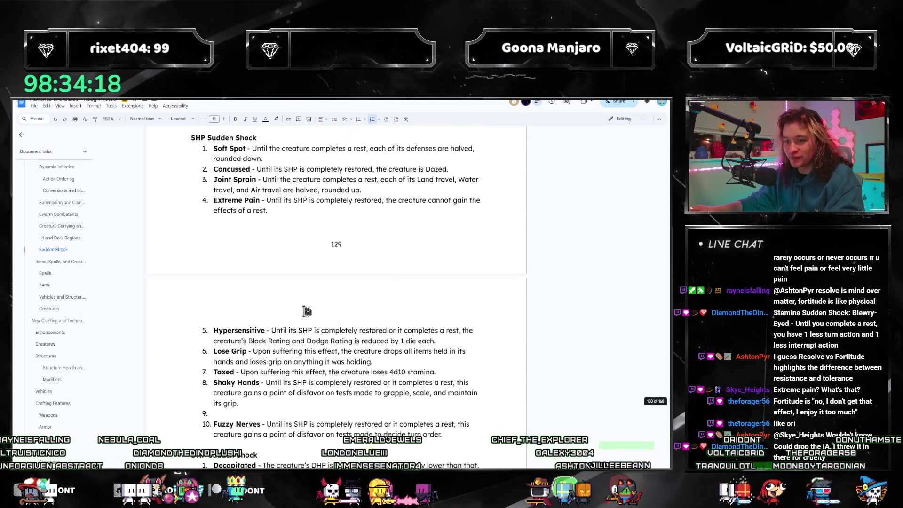
scroll(261, 300, "down", 3)
scroll(320, 302, "up", 3)
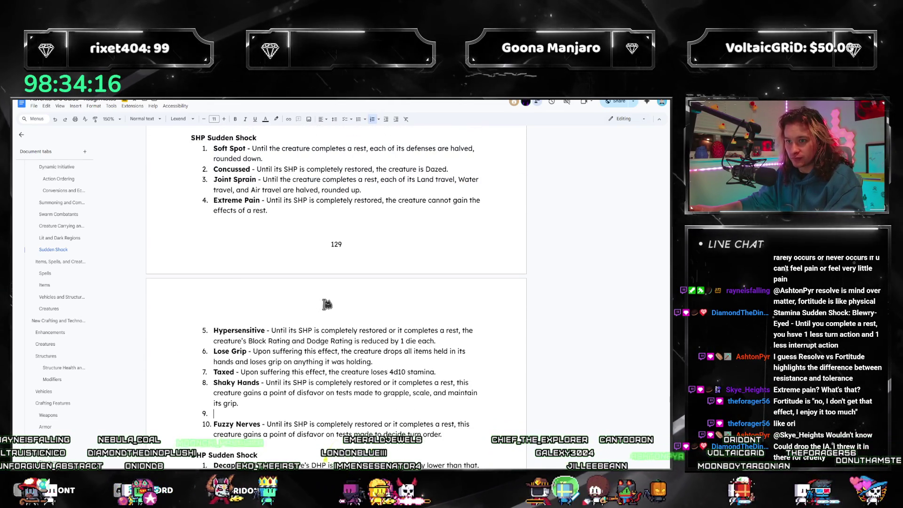
scroll(324, 304, "down", 1)
scroll(327, 303, "up", 2)
scroll(327, 305, "down", 1)
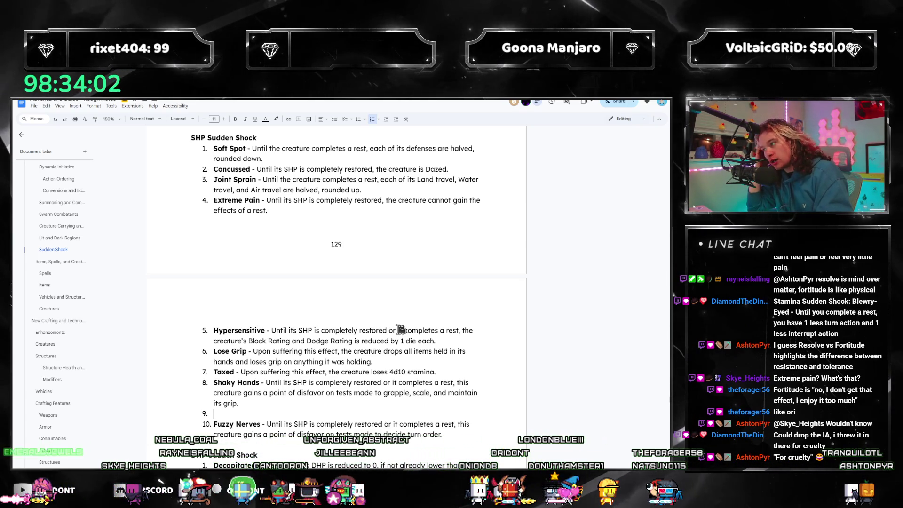
scroll(401, 330, "down", 2)
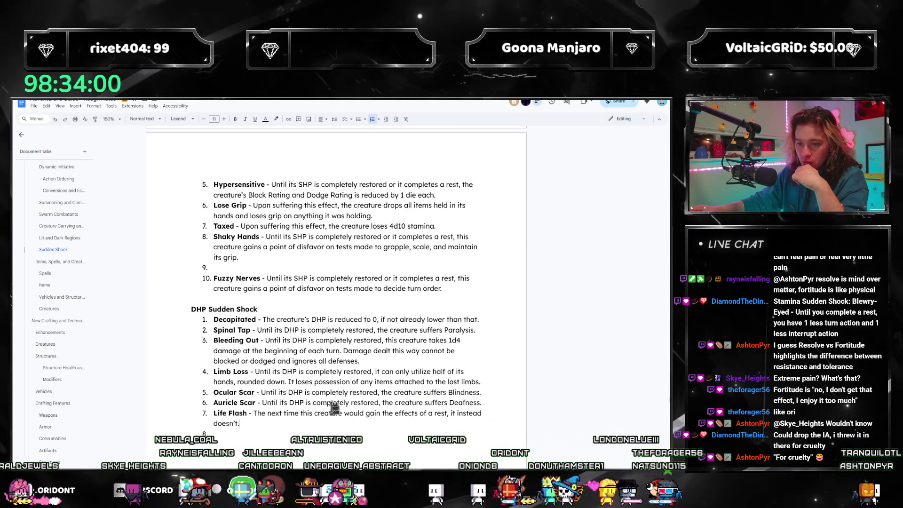
scroll(311, 354, "up", 1)
scroll(286, 336, "up", 1)
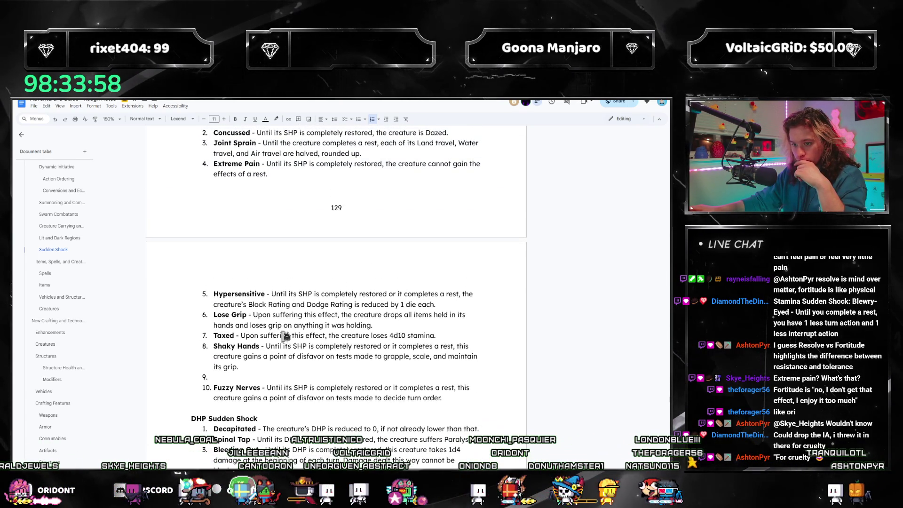
double_click(261, 294)
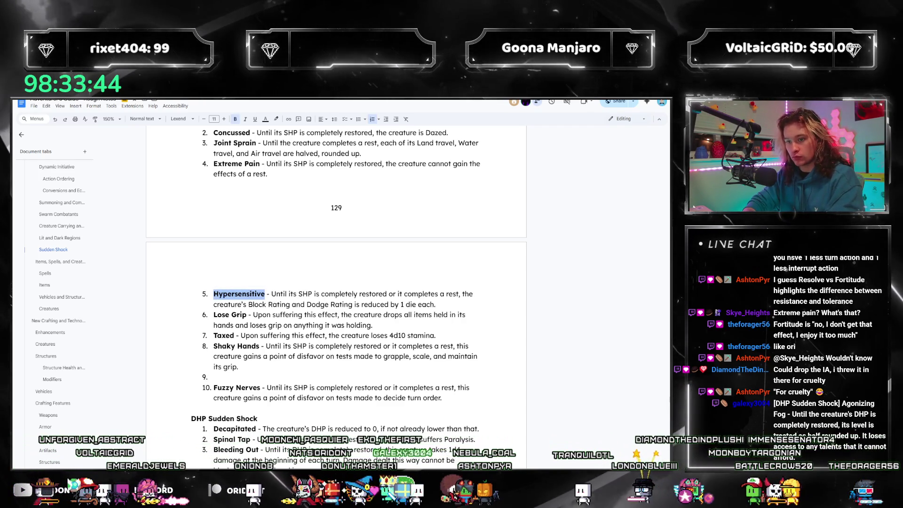
left_click(344, 321)
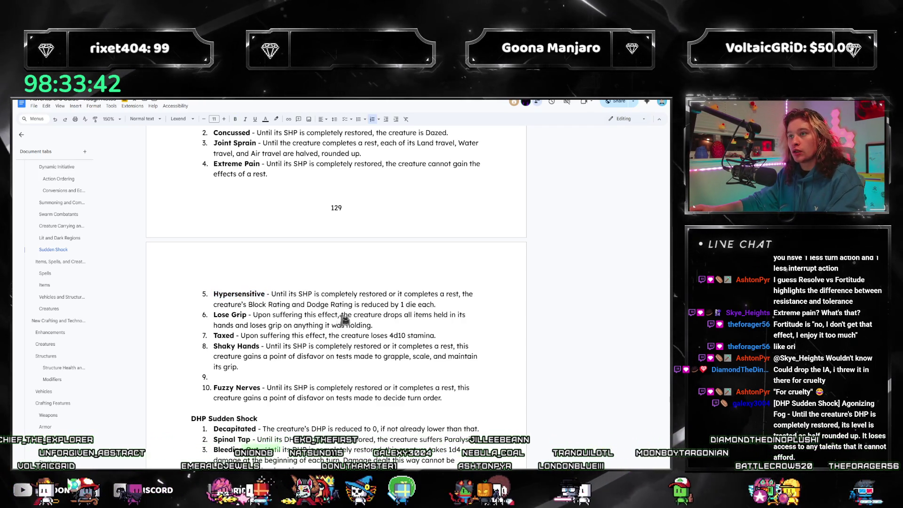
scroll(346, 315, "down", 2)
scroll(347, 314, "down", 2)
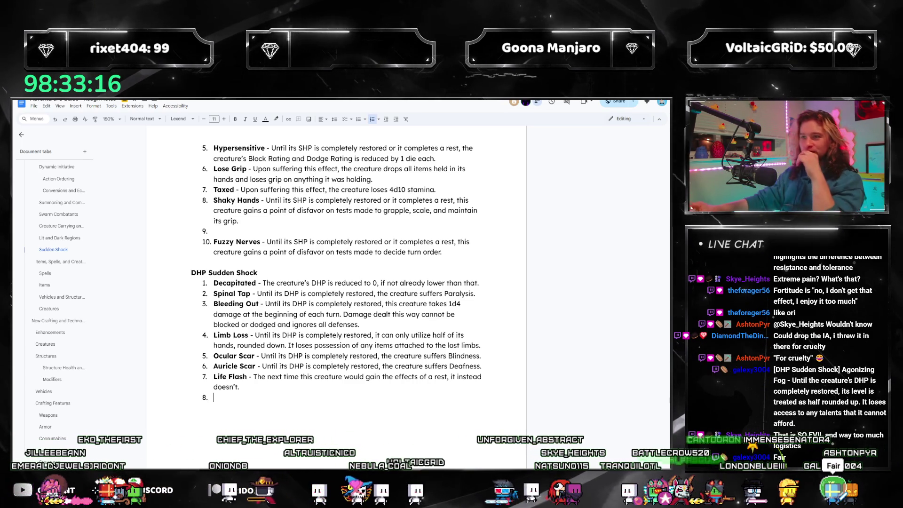
scroll(349, 261, "up", 1)
scroll(357, 262, "up", 3)
scroll(332, 349, "up", 1)
scroll(332, 349, "up", 2)
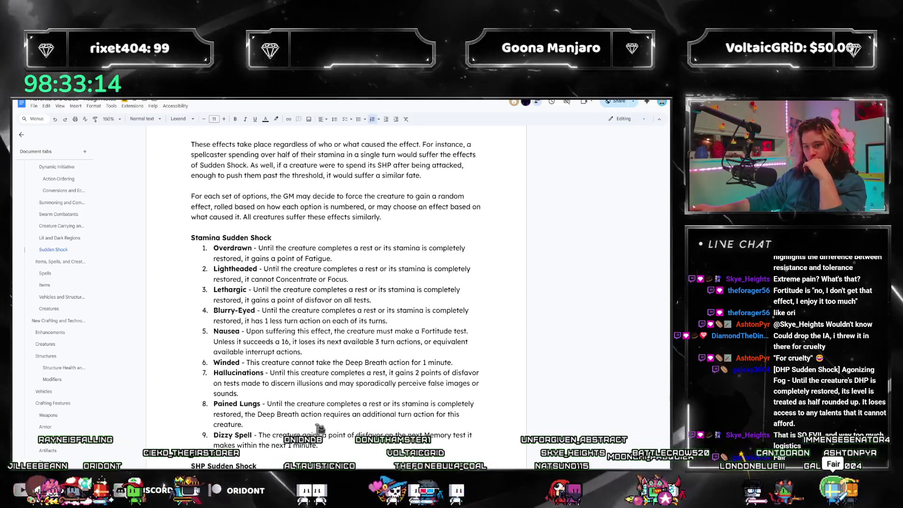
scroll(348, 429, "down", 1)
- Add four empty entries after Pained Lungs and a blank fourteenth after Dizzy Spell
left_click(326, 377)
key("Return")
key("BackSpace")
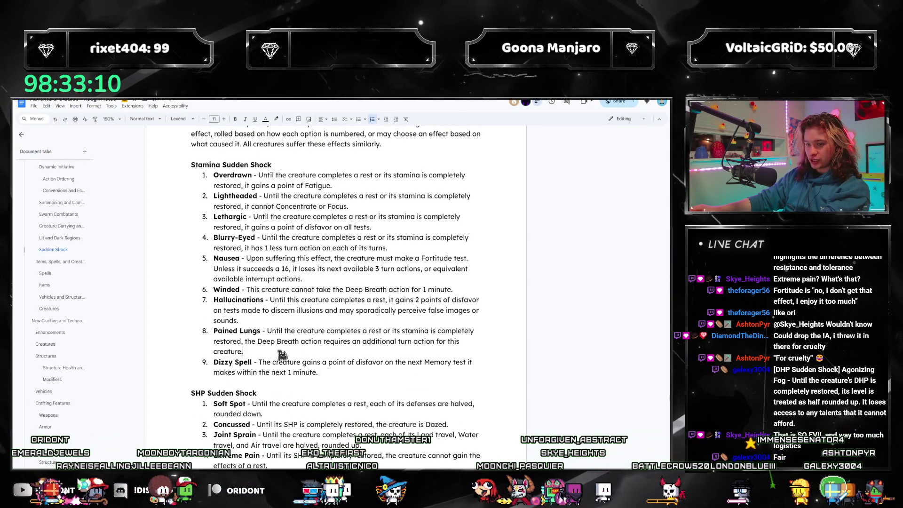
left_click(282, 352)
key("Return")
key("Return")
key("Return")
key("Return")
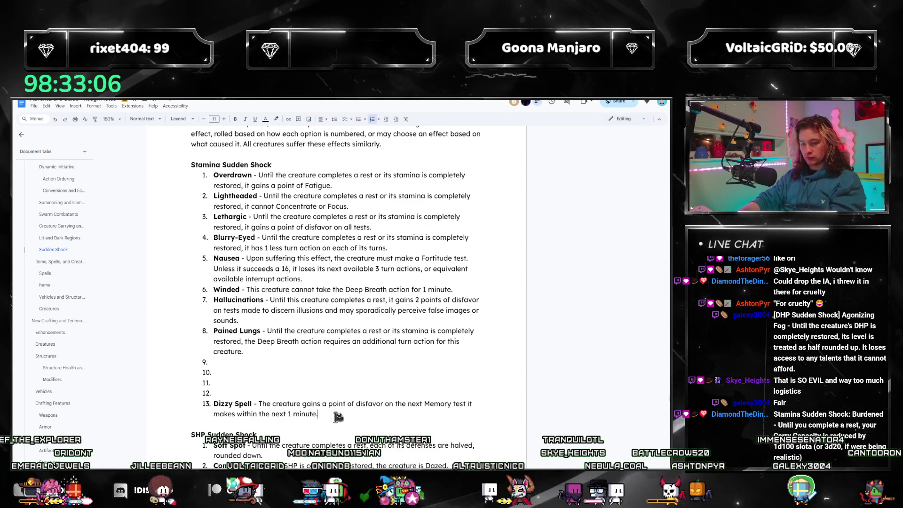
key("Return")
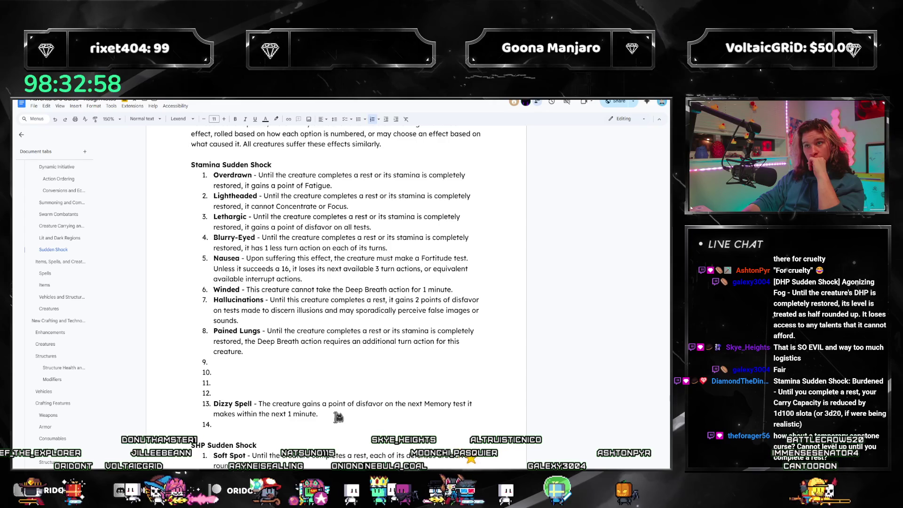
left_click(279, 358)
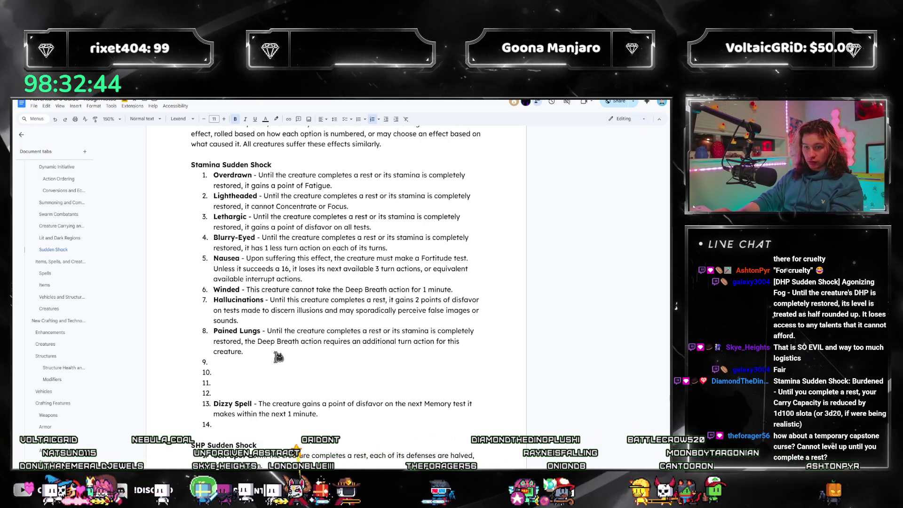
- Finish Burdened halving Carry Capacity for 1 minute, rounded down, and begin Adrenaline as item 15
key("Up")
key("Up")
key("Up")
key("Return")
key("Up")
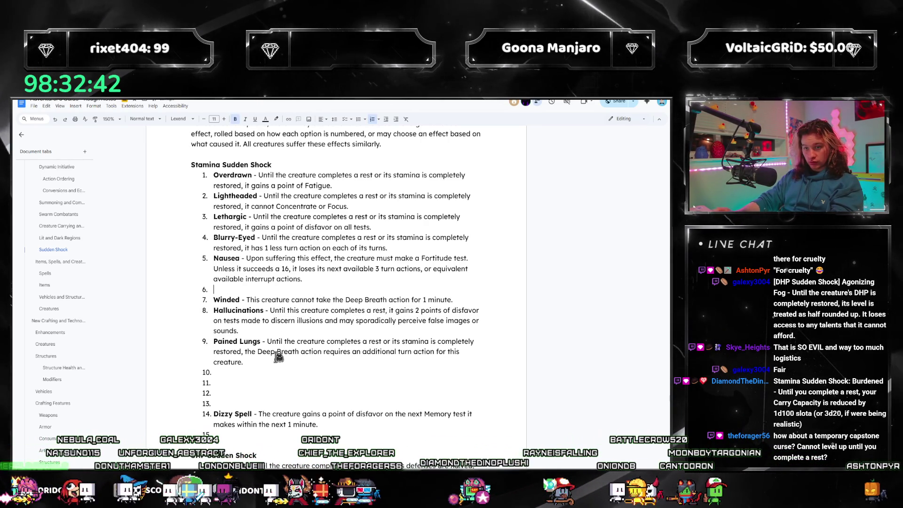
type("Burdened -")
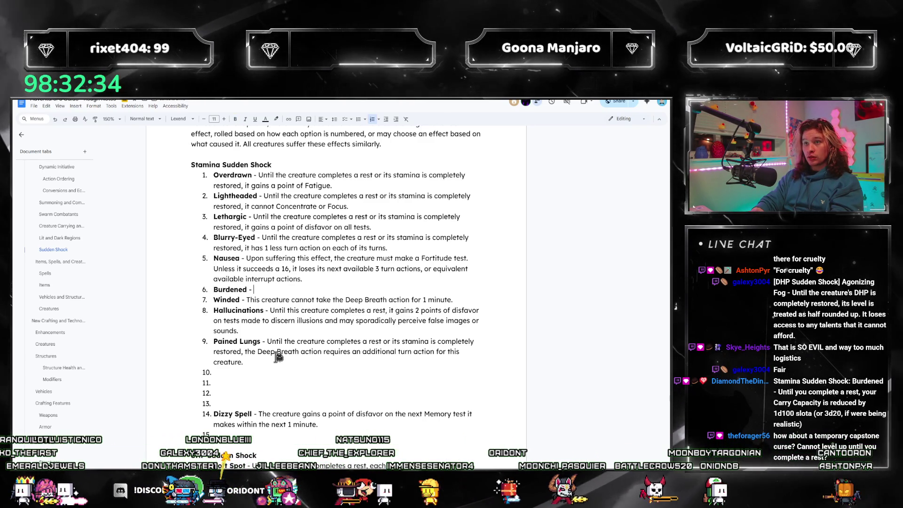
type("For")
key("BackSpace")
key("BackSpace")
key("BackSpace")
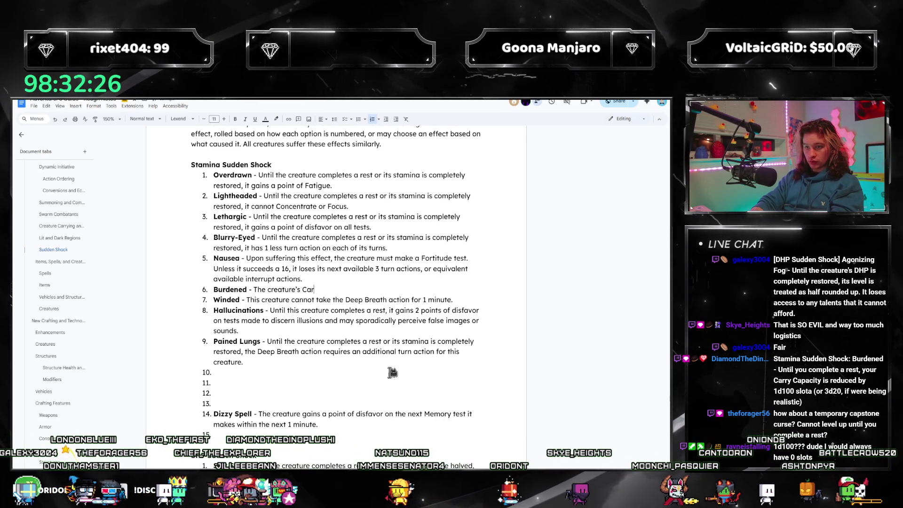
type("ry Capacity is halv")
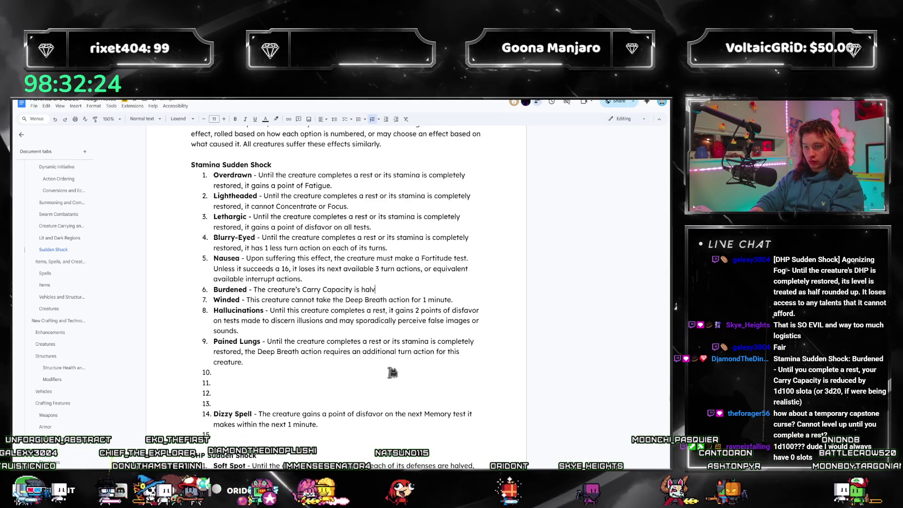
type("ed for 1 minute, ro")
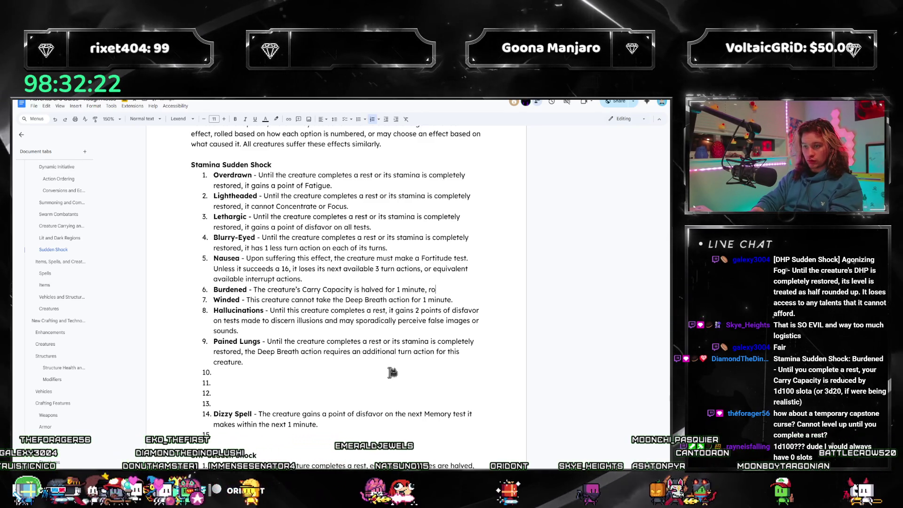
type("unded down.")
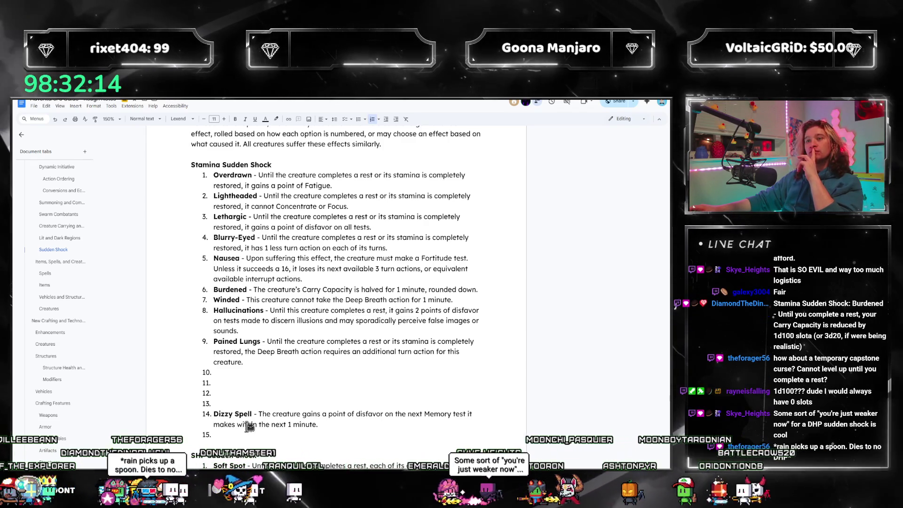
left_click(490, 295)
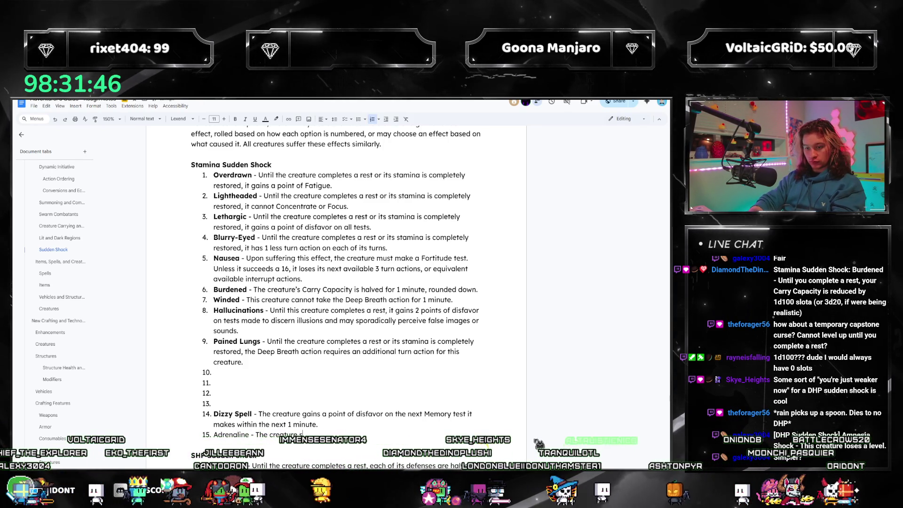
type("suffers no effect.")
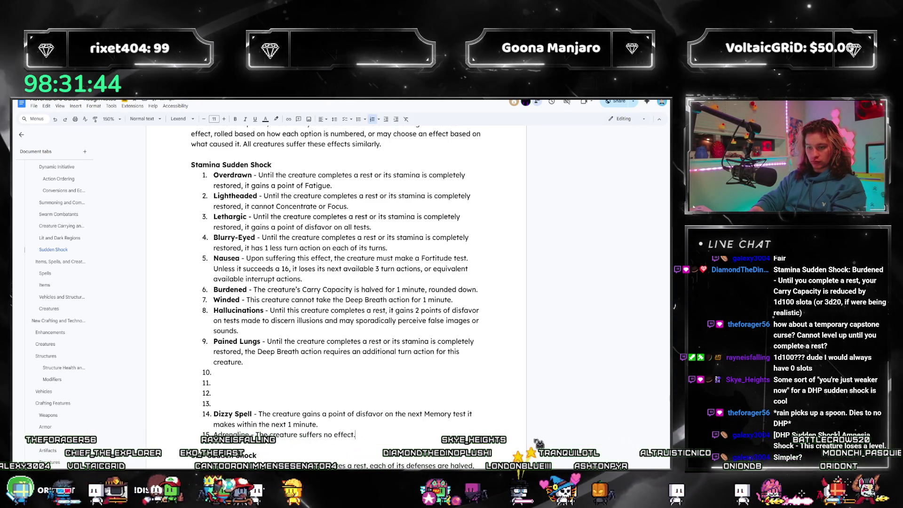
- Complete the Adrenaline entry, causing no effect, with a bold name
key("Home")
key("ctrl+shift+Right")
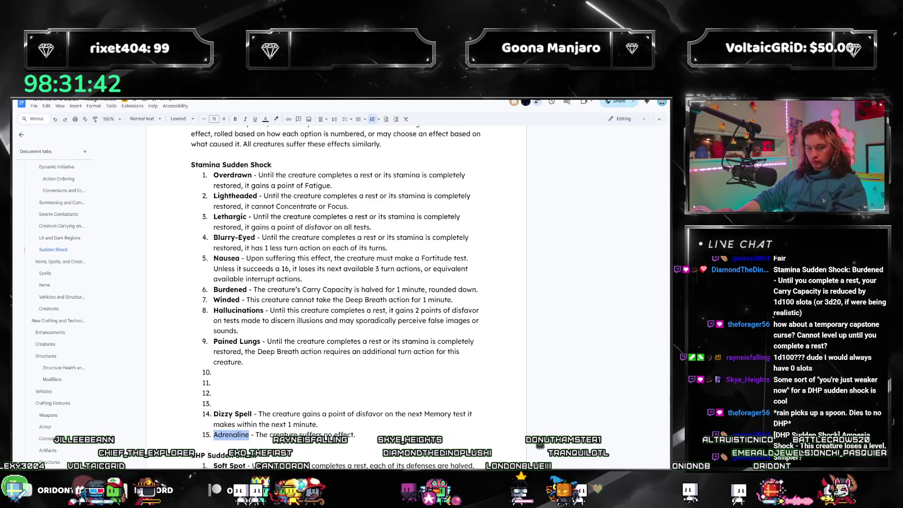
key("ctrl+b")
scroll(418, 408, "down", 3)
scroll(278, 339, "down", 3)
scroll(294, 286, "up", 3)
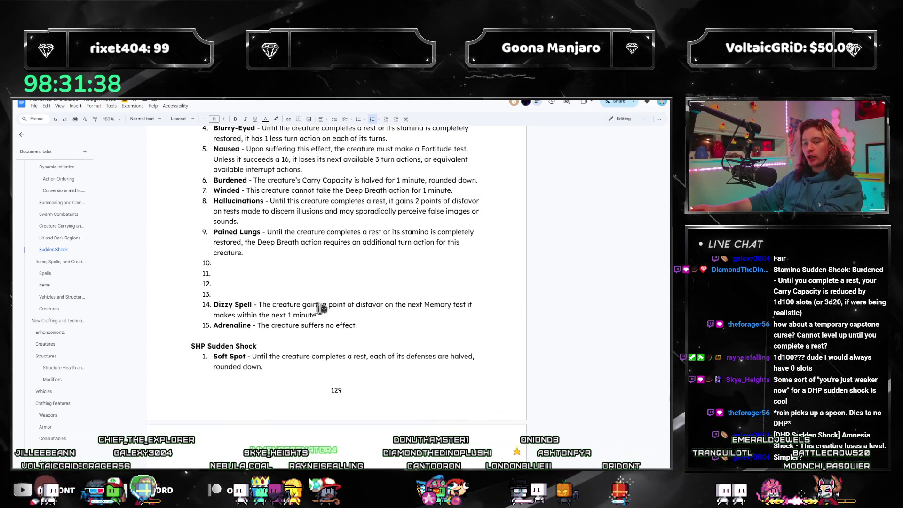
- Add blank numbered Stamina slots after Pained Lungs, leaving ten through eighteen empty
key("ctrl+shift+7")
left_click(293, 249)
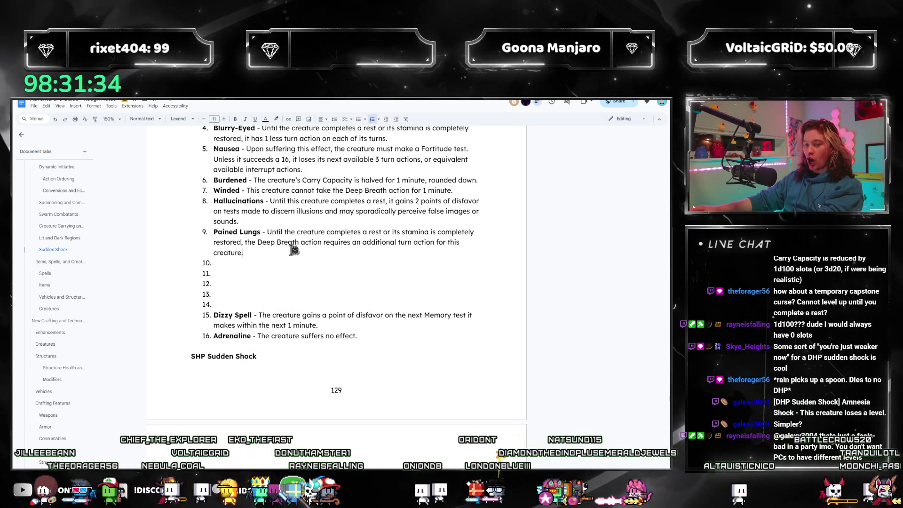
key("Return")
key("Return")
key("Return")
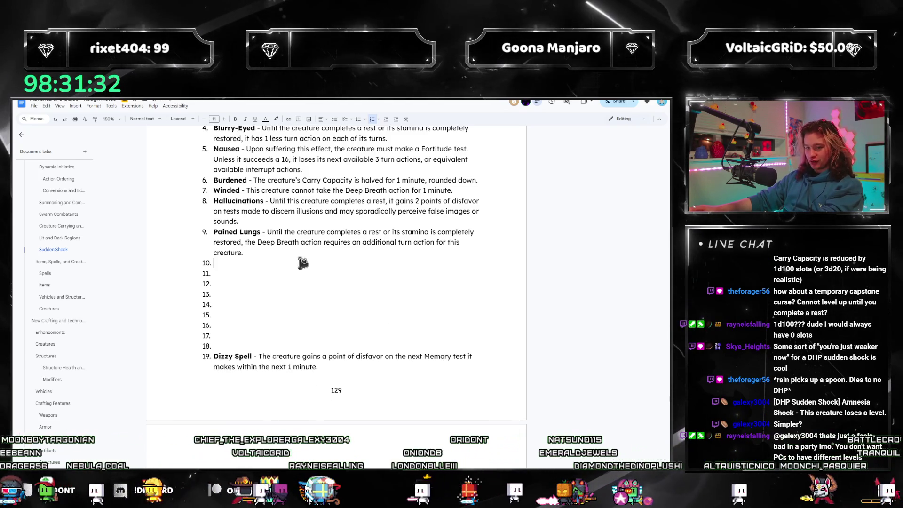
scroll(303, 268, "down", 3)
scroll(306, 283, "down", 5)
scroll(301, 317, "down", 2)
left_click(280, 301)
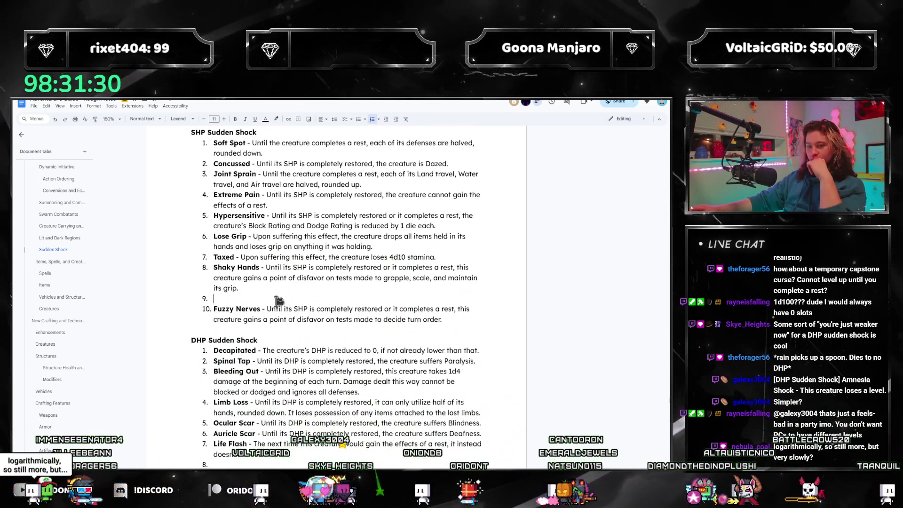
scroll(287, 326, "down", 2)
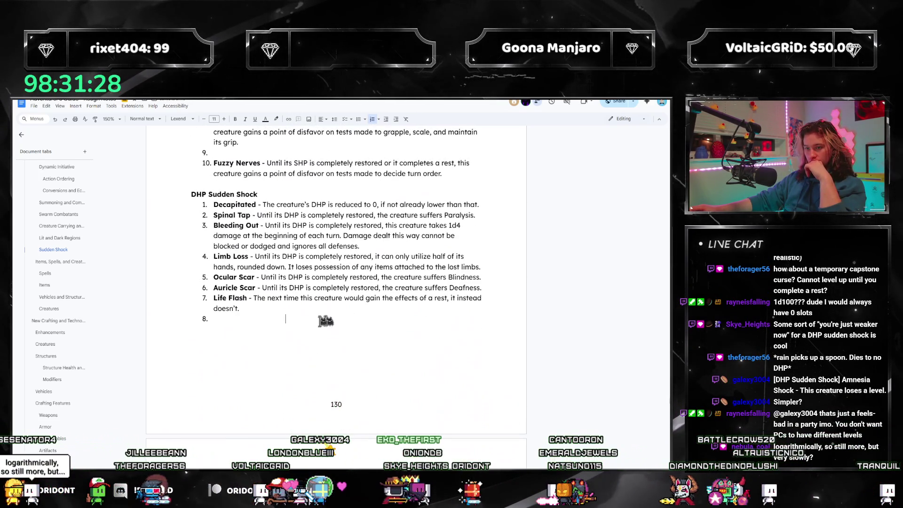
scroll(237, 318, "up", 2)
scroll(310, 323, "up", 1)
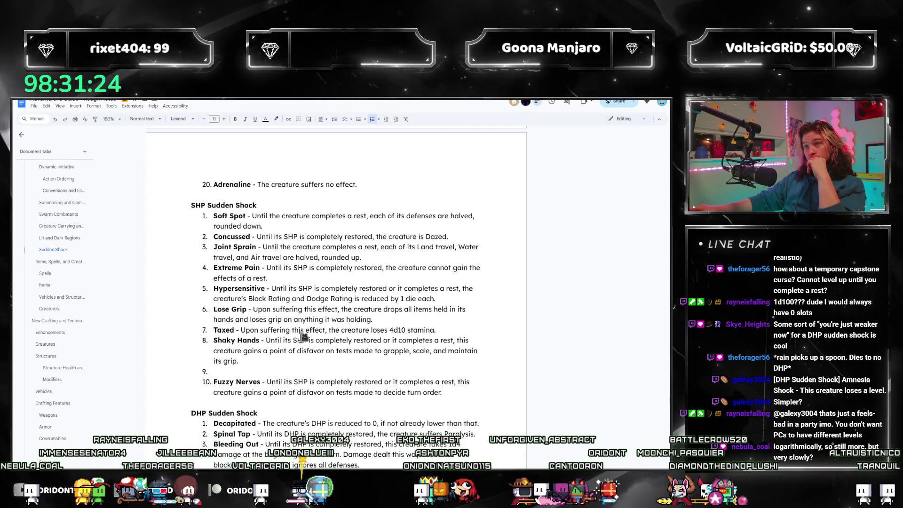
scroll(306, 335, "up", 2)
scroll(303, 337, "up", 1)
scroll(304, 338, "up", 1)
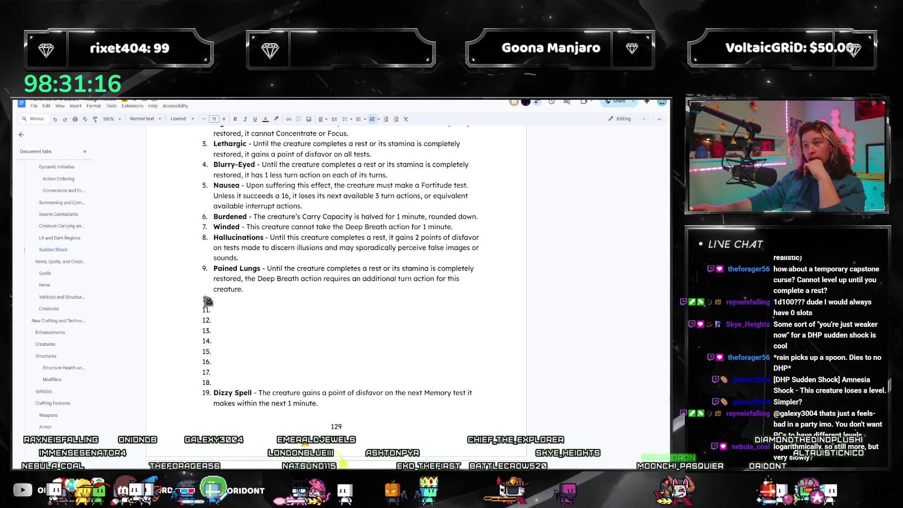
scroll(264, 302, "down", 2)
scroll(267, 303, "down", 2)
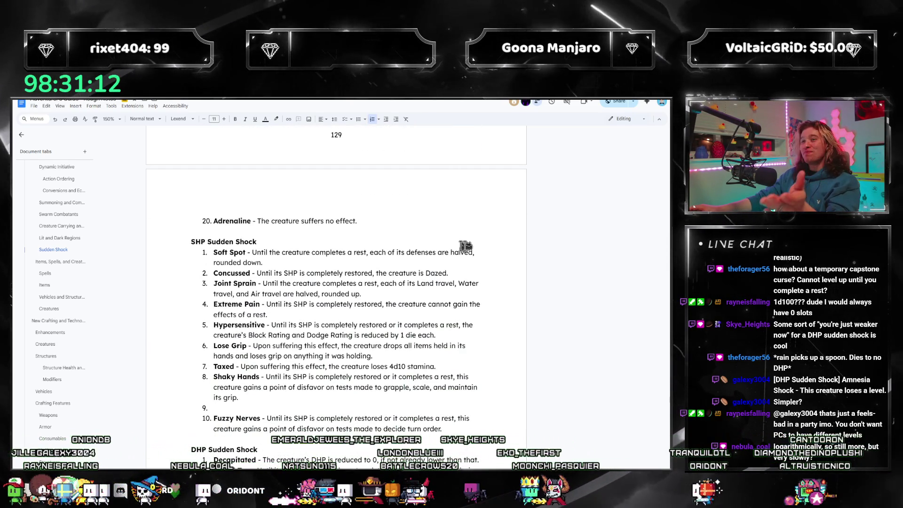
scroll(421, 312, "down", 2)
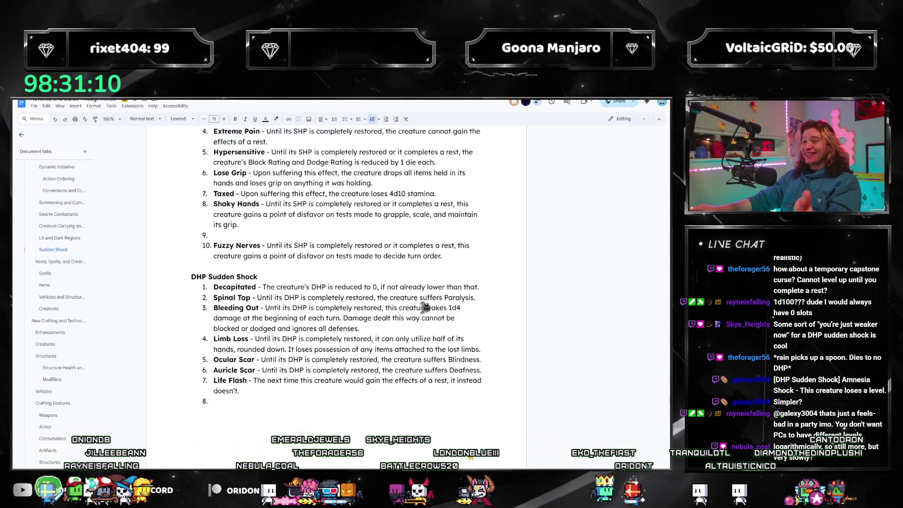
scroll(389, 318, "down", 2)
scroll(365, 325, "up", 2)
scroll(360, 311, "down", 1)
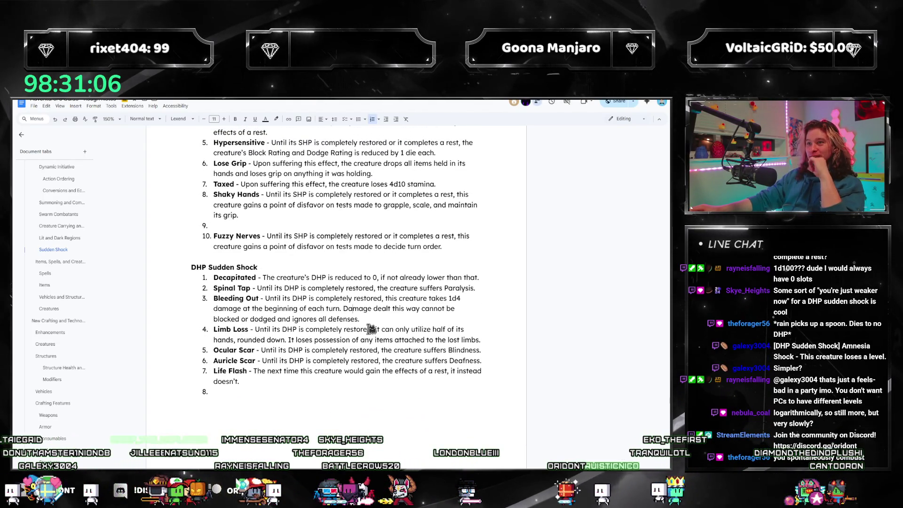
scroll(298, 317, "up", 2)
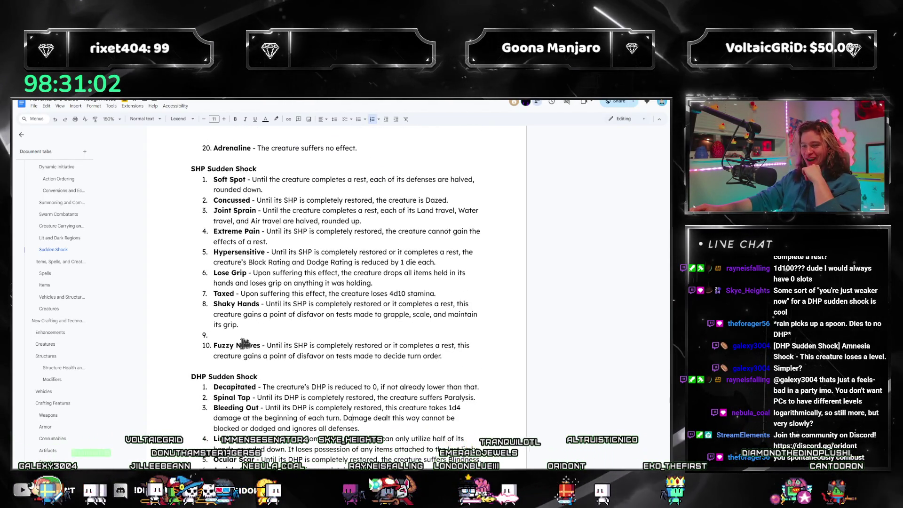
- Add an empty item below Fuzzy Nerves and begin a bold Stupor name as Stamina item 18
left_click(442, 356)
key("Return")
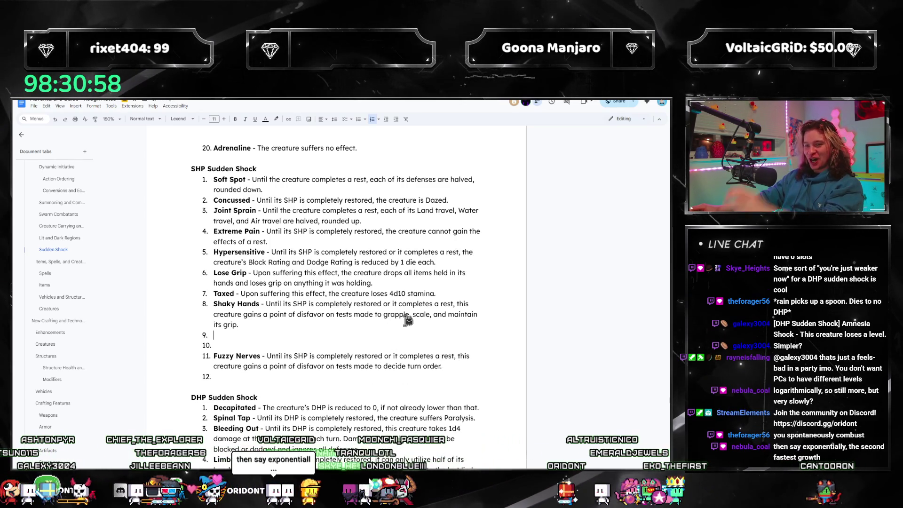
scroll(403, 317, "up", 4)
scroll(405, 336, "up", 2)
scroll(402, 343, "up", 1)
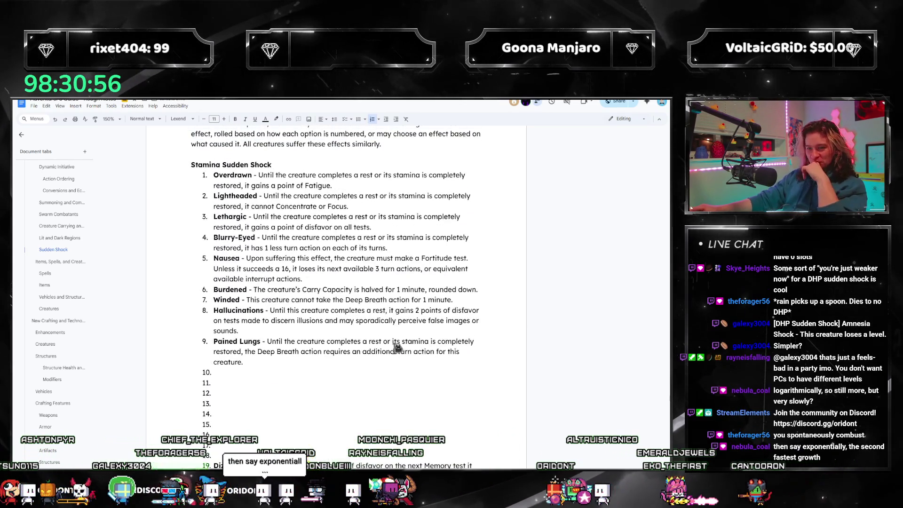
scroll(353, 332, "down", 2)
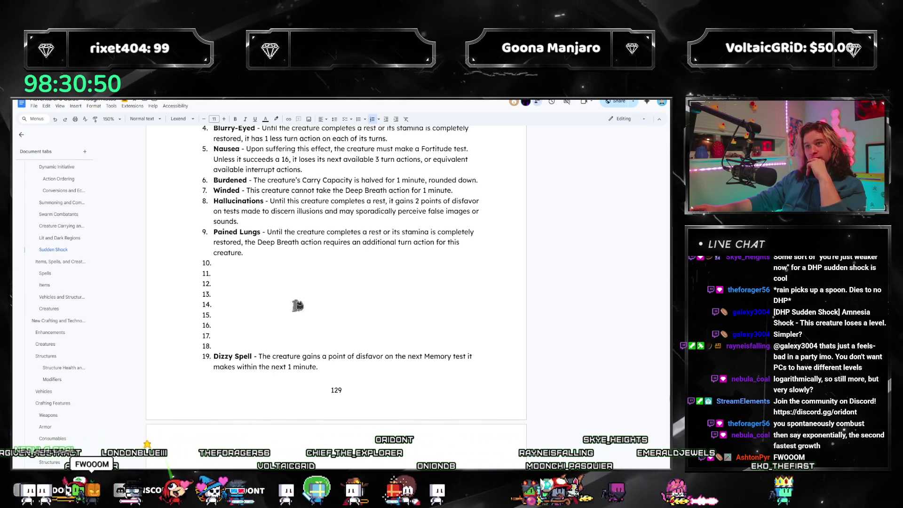
scroll(283, 313, "down", 3)
scroll(309, 297, "down", 5)
scroll(308, 296, "down", 3)
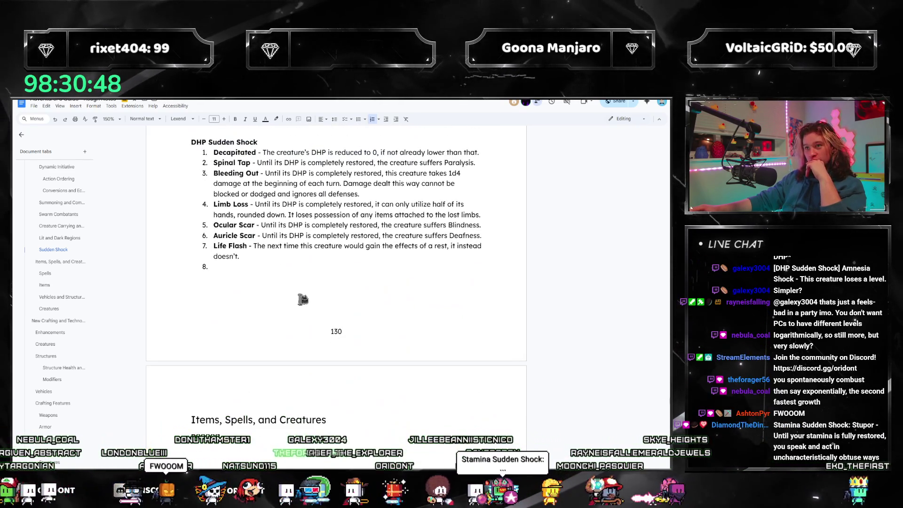
scroll(378, 293, "up", 3)
scroll(376, 306, "up", 2)
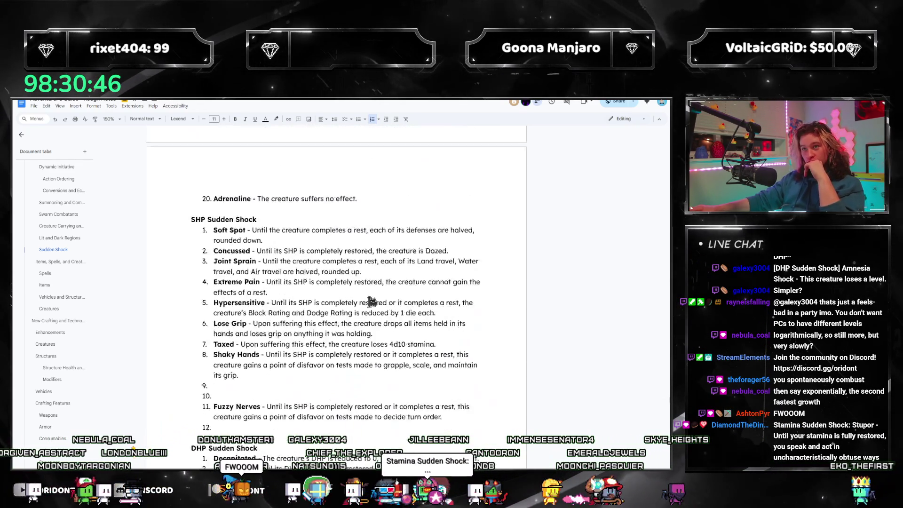
scroll(375, 321, "up", 3)
scroll(371, 326, "up", 1)
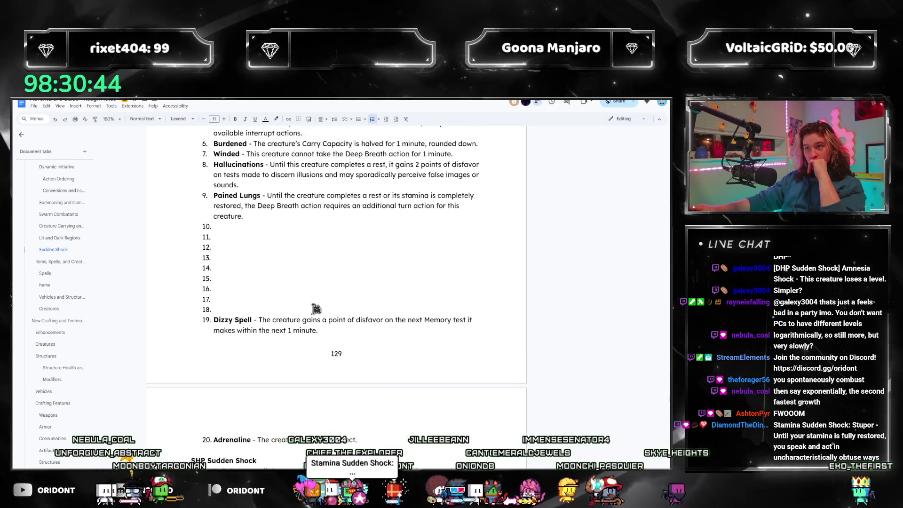
scroll(311, 308, "down", 1)
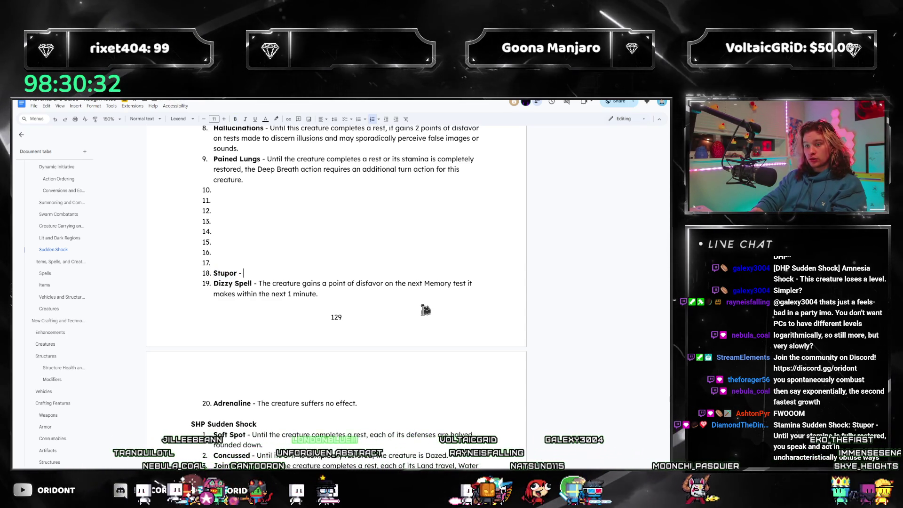
scroll(399, 289, "up", 3)
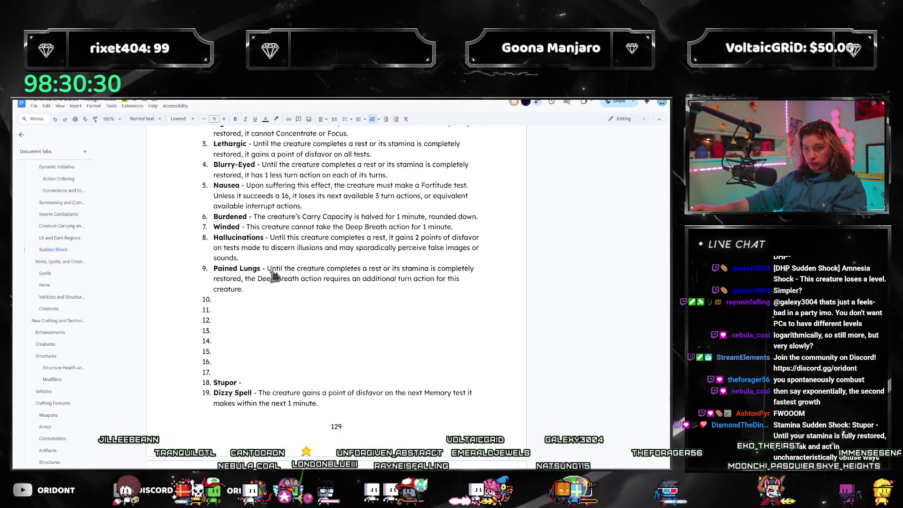
- Write Stupor: disfavor on understanding or comprehension tests until rest or full stamina
left_click_drag(267, 270, 364, 276)
left_click_drag(266, 282, 248, 281)
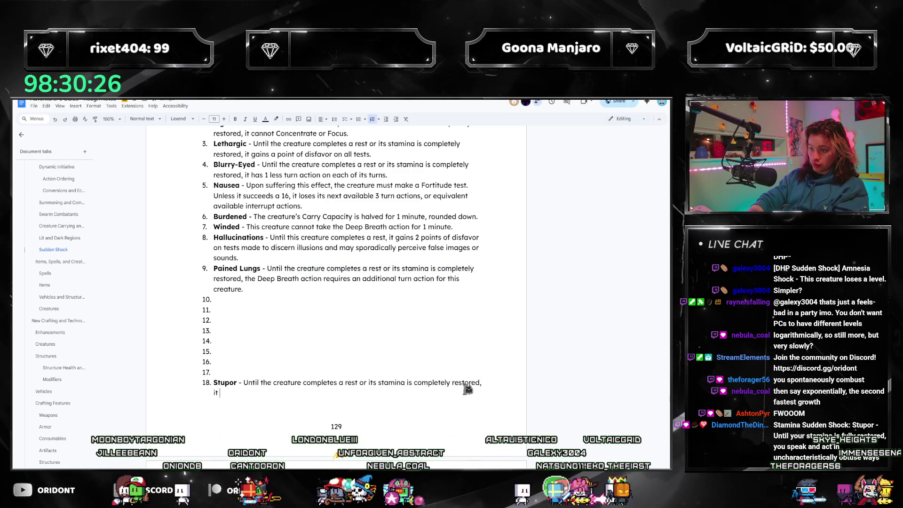
type("gains a point of disfavor")
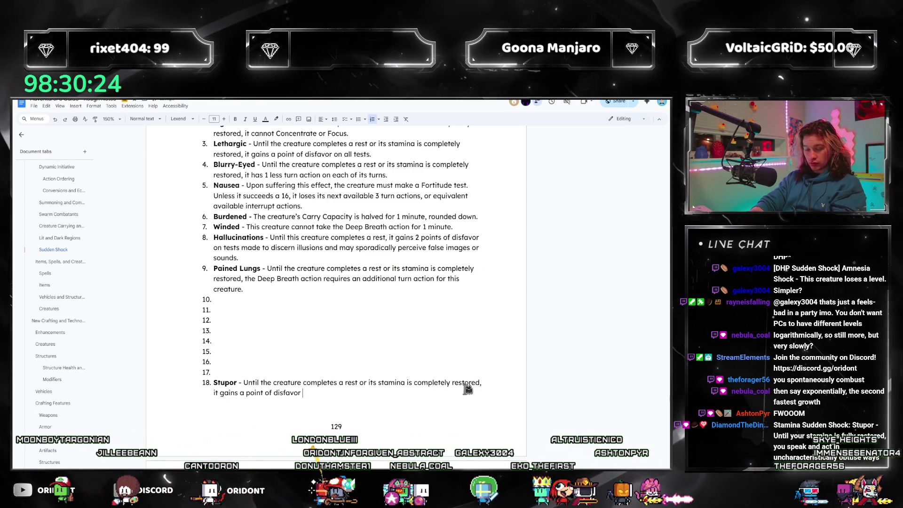
key("ctrl+Left")
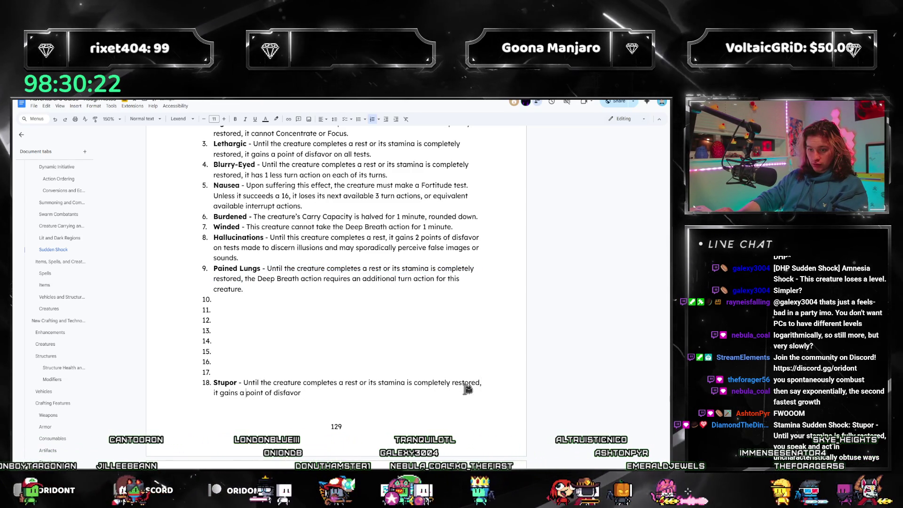
key("ctrl+Right")
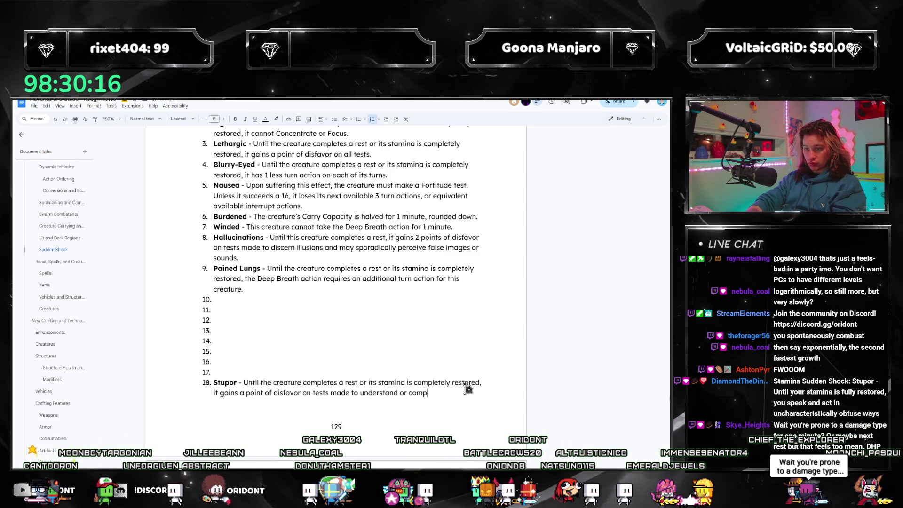
key("BackSpace")
key("BackSpace")
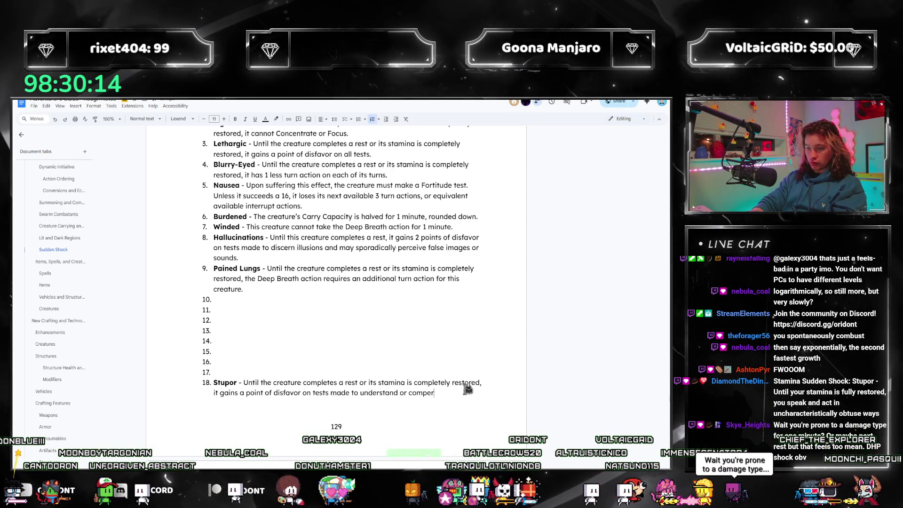
type("hend.")
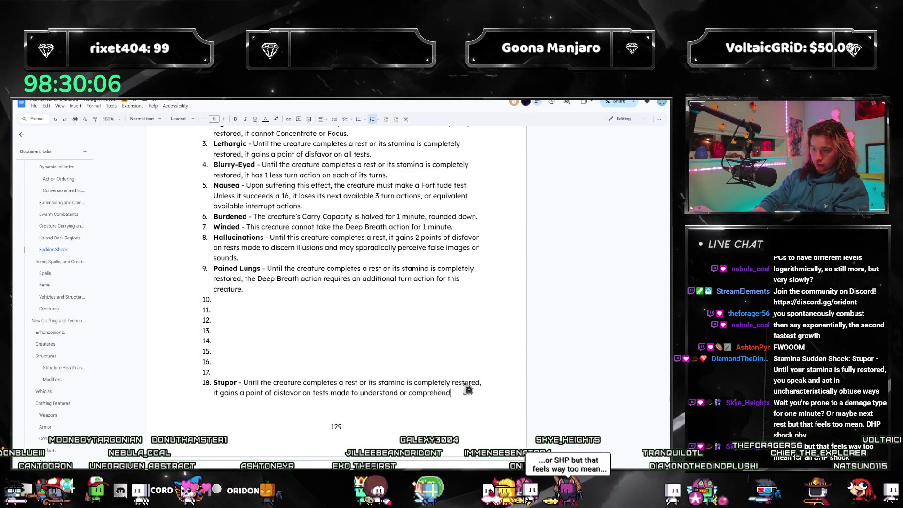
type(" Its")
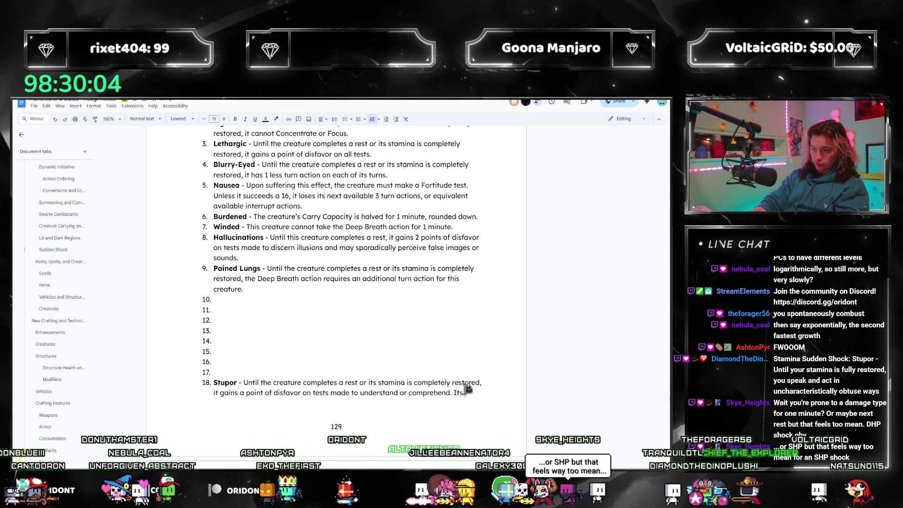
type("fect")
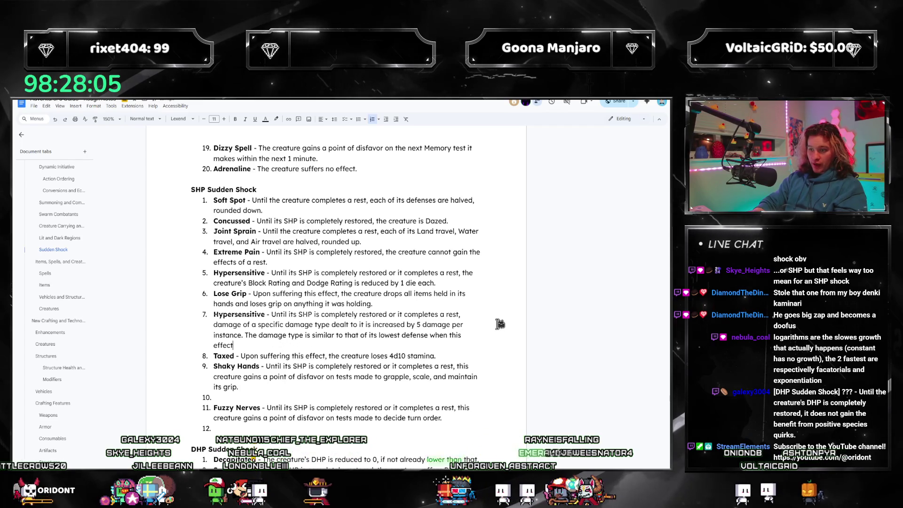
- End item 7 with 'chosen at random if tied' and replace item 5's Hypersensitive name with ???
key("BackSpace")
key("BackSpace")
key("BackSpace")
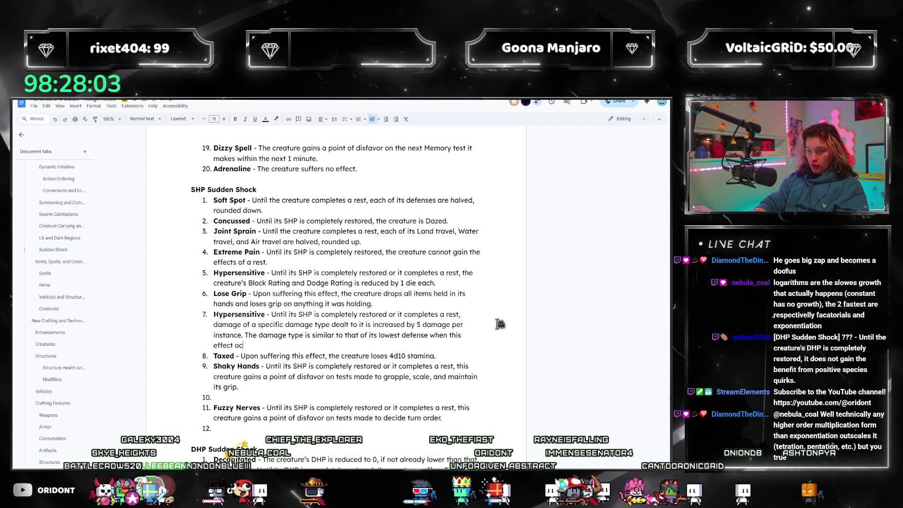
key("BackSpace")
type("it suffers ")
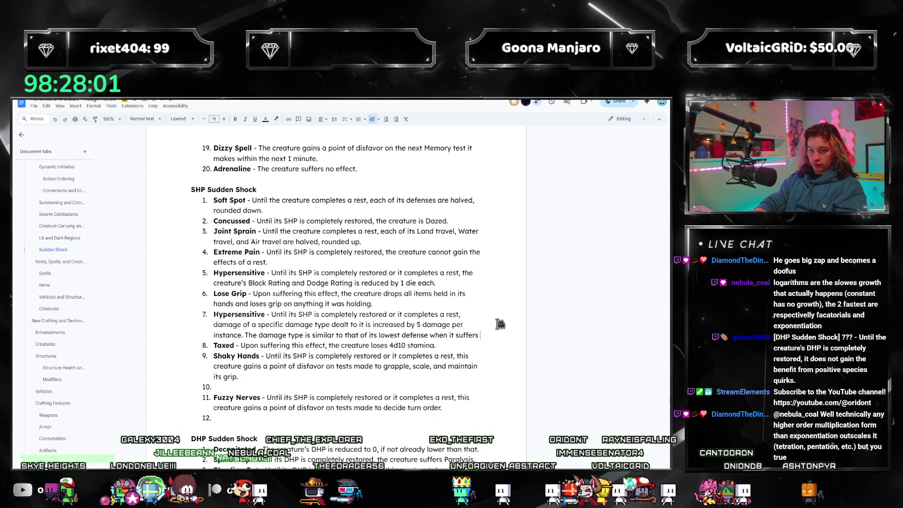
type("this effect, chosen at random if tied.")
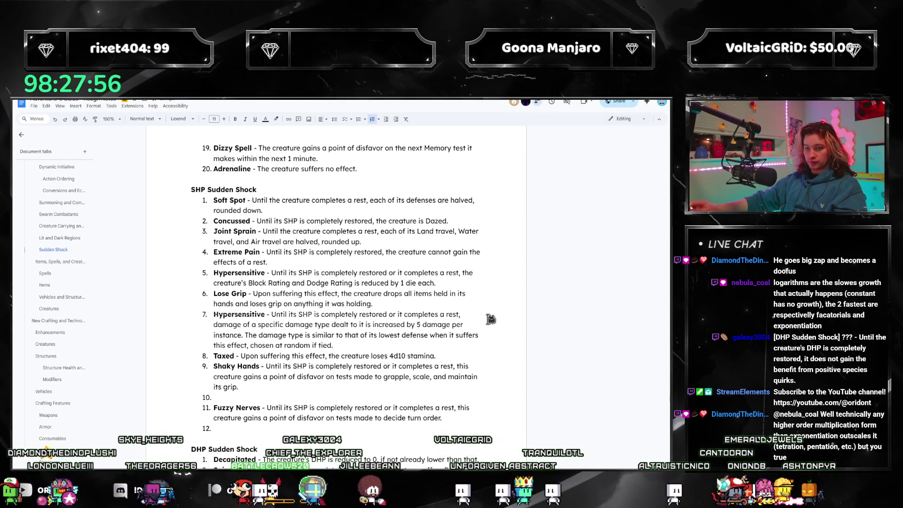
scroll(265, 233, "down", 2)
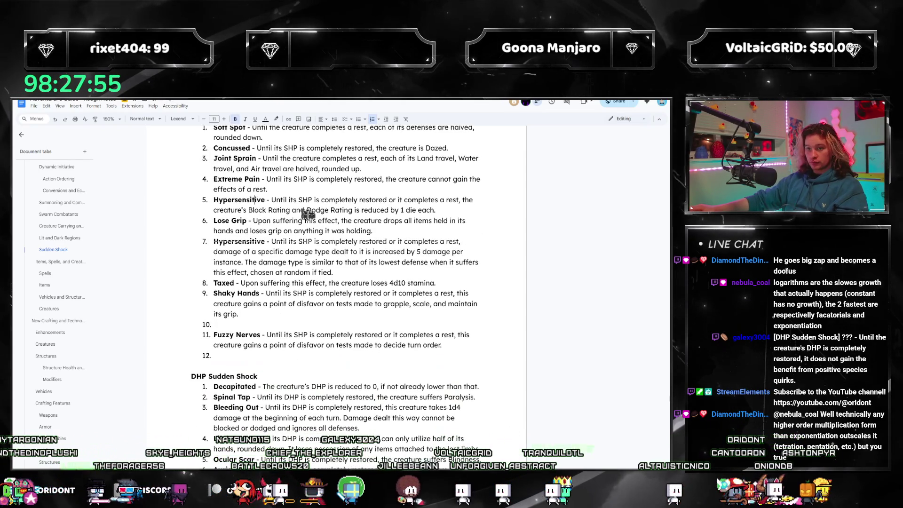
left_click_drag(267, 203, 214, 202)
type("??")
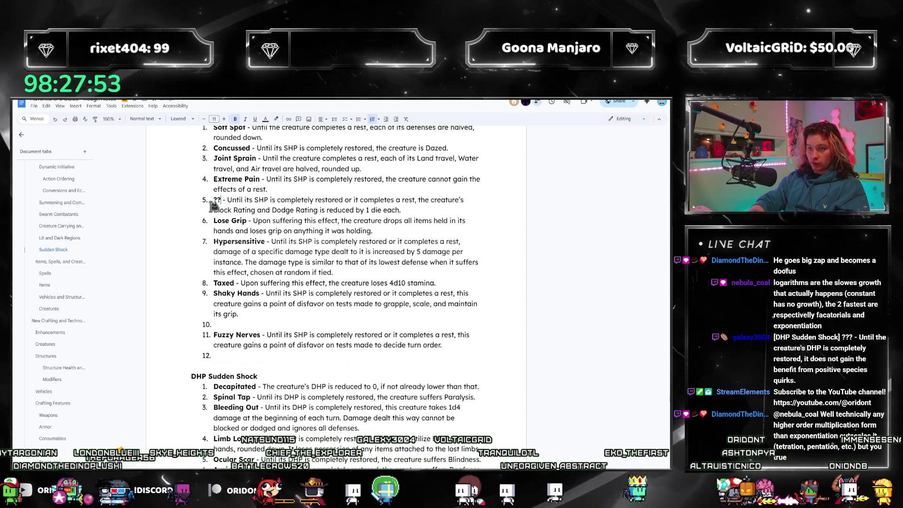
type("?")
key("shift+Home")
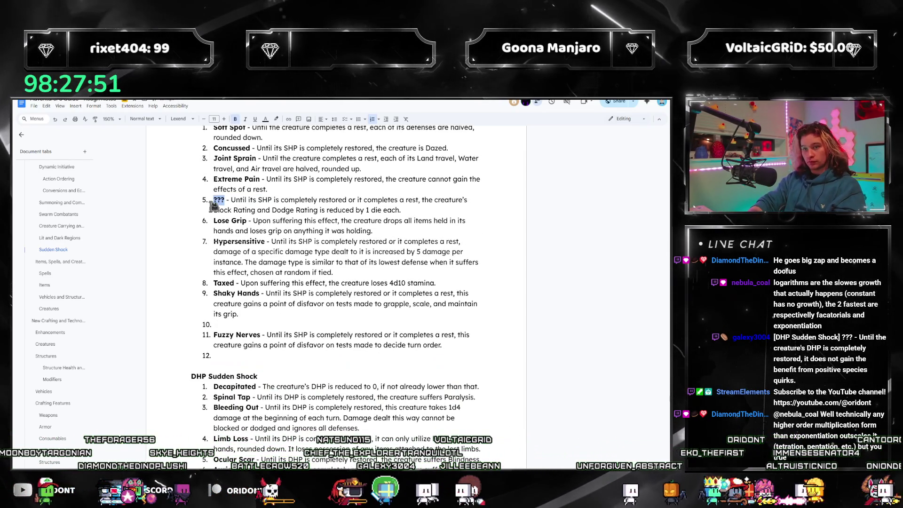
scroll(213, 207, "up", 1)
scroll(349, 213, "up", 1)
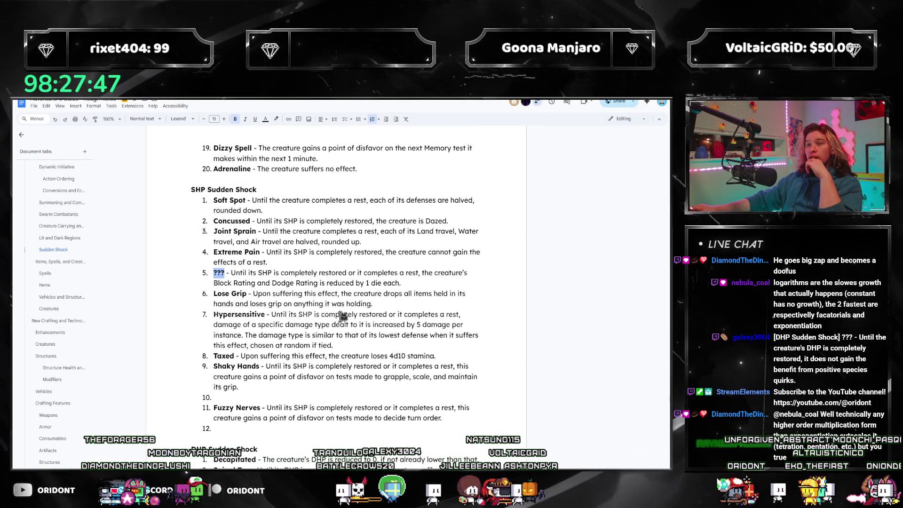
scroll(384, 349, "down", 2)
scroll(383, 351, "down", 3)
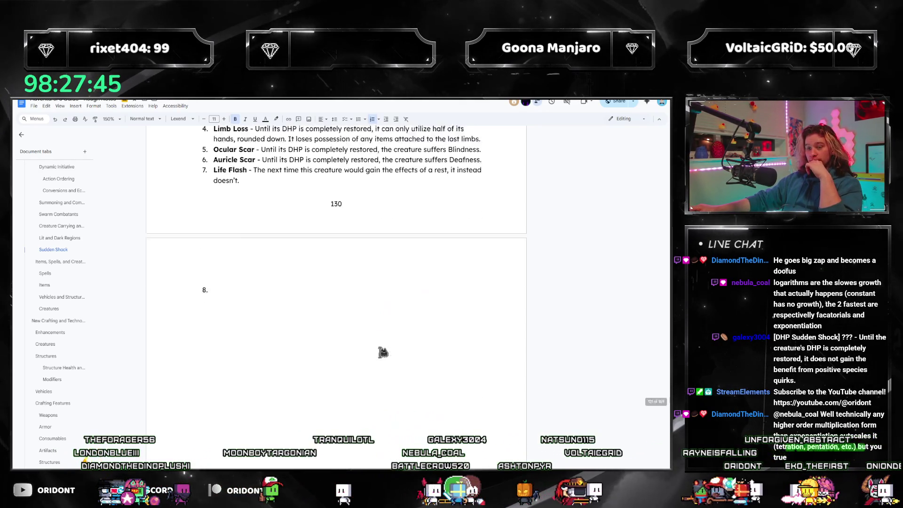
scroll(297, 336, "up", 1)
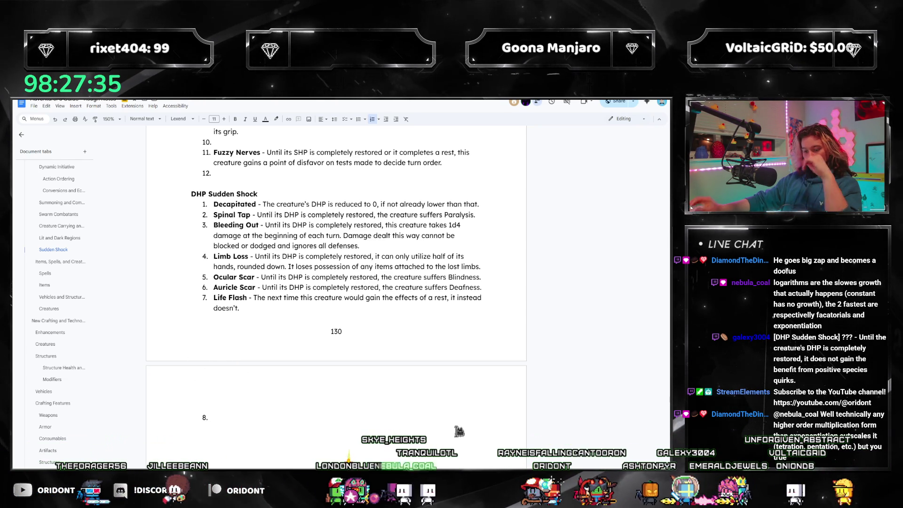
type("Organ Failure")
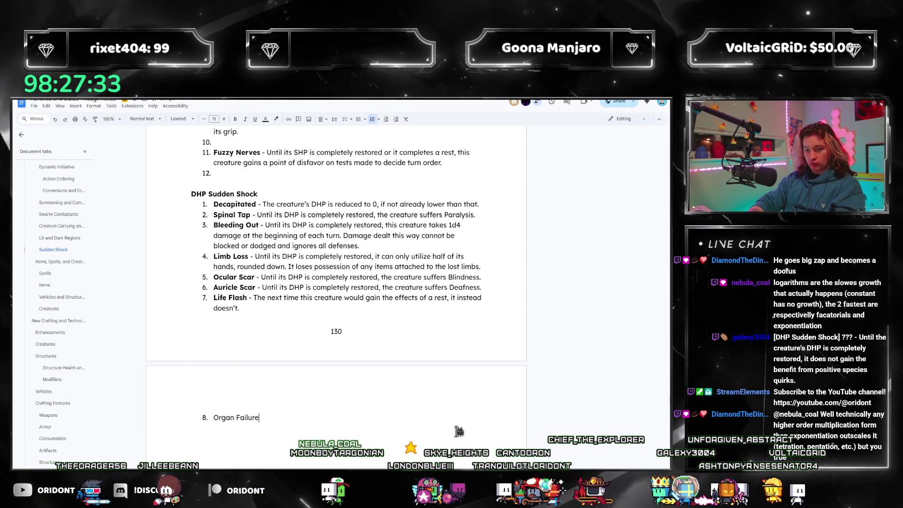
type(" -")
- Add a bold System Failure name with a dash as item 8 of the DHP list
key("Left")
key("Left")
key("Left")
key("ctrl+shift+Left")
key("ctrl+shift+Left")
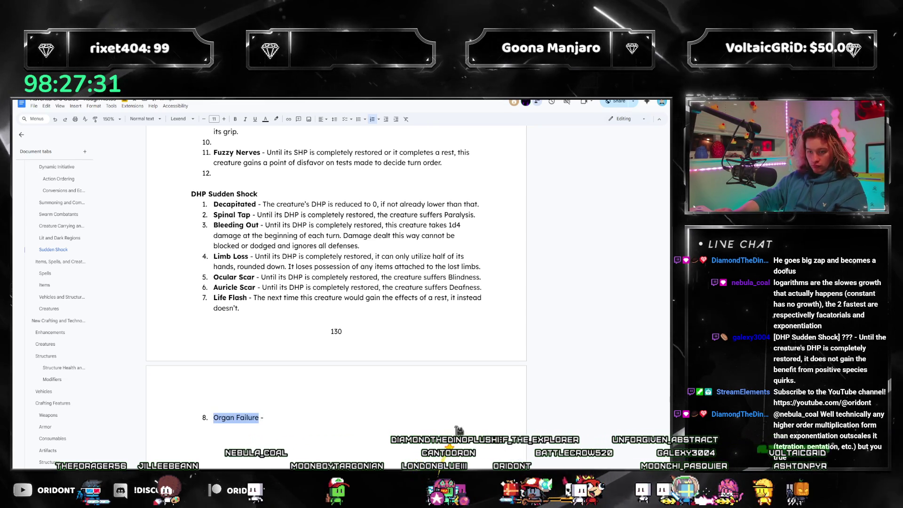
key("ctrl+b")
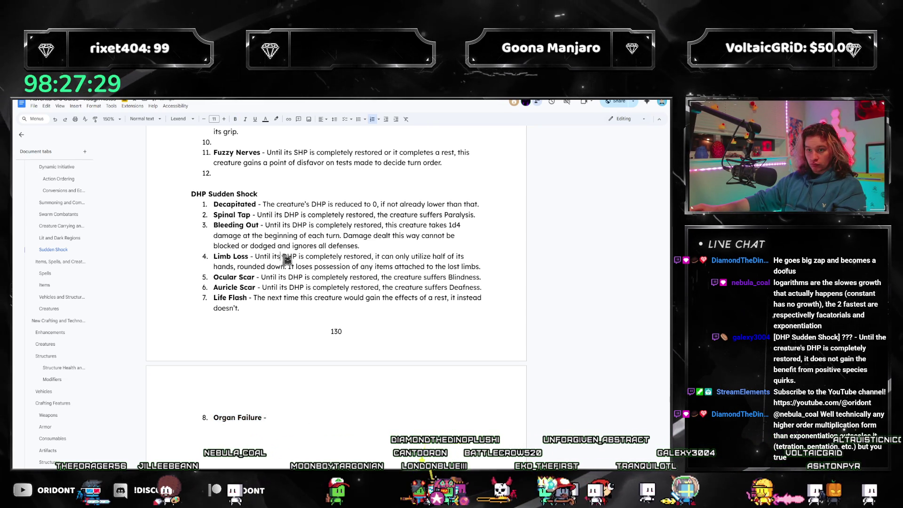
left_click_drag(345, 265, 271, 257)
left_click(235, 417)
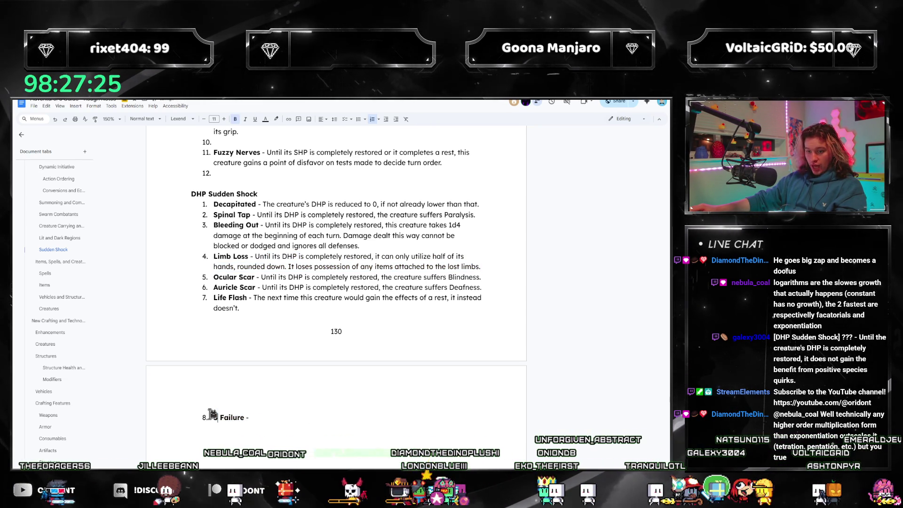
type("System")
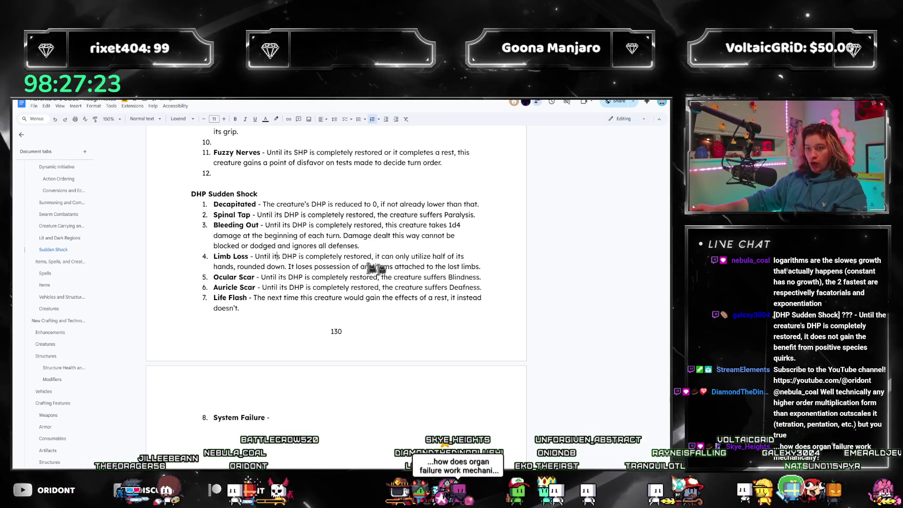
- Reuse Limb Loss's description, reworded so a random subtrait drops to 0 until DHP is restored
left_click_drag(483, 266, 256, 257)
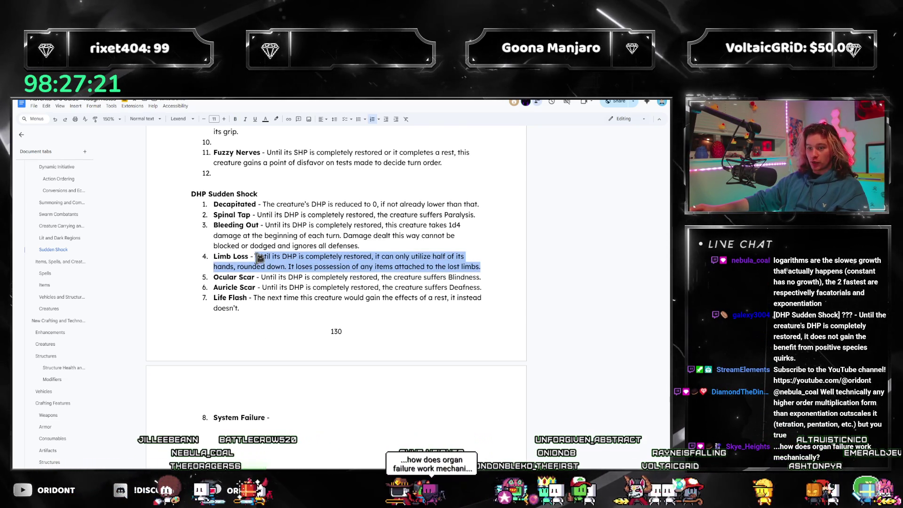
key("ctrl+c")
left_click(292, 416)
key("ctrl+v")
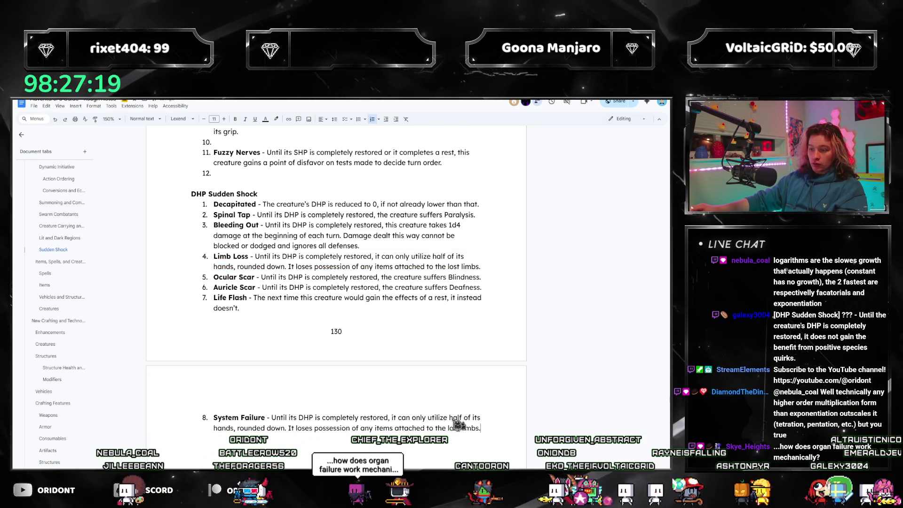
left_click_drag(393, 419, 482, 427)
type("a random subtra")
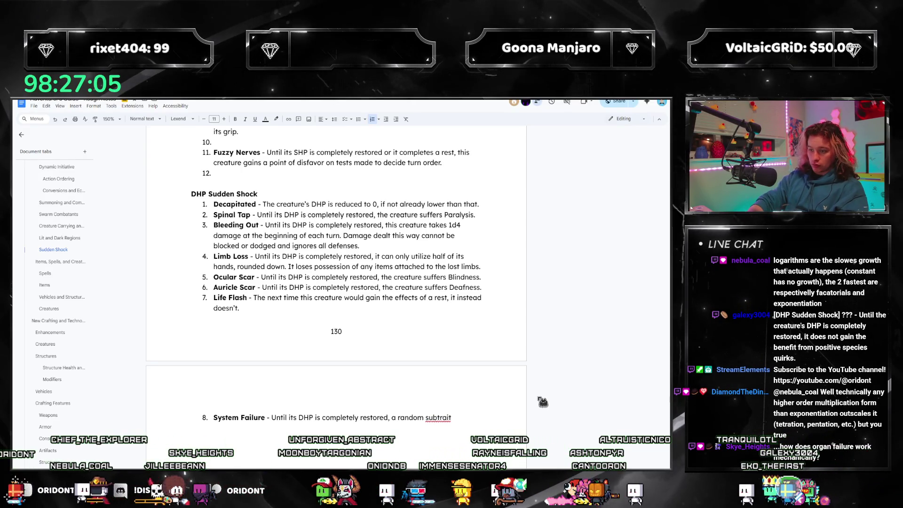
type("is reduced to 0.")
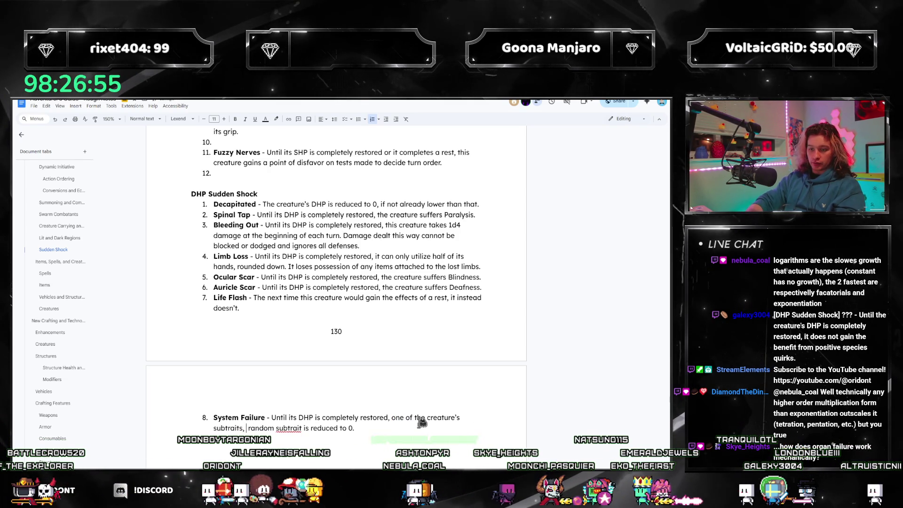
key("ctrl+shift+Right")
key("ctrl+shift+Right")
type("chosen at")
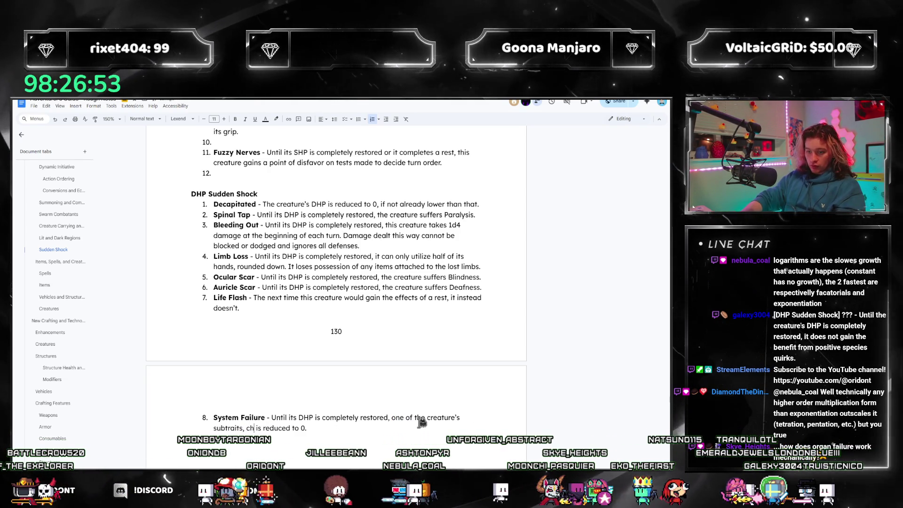
type("random,")
left_click(382, 426)
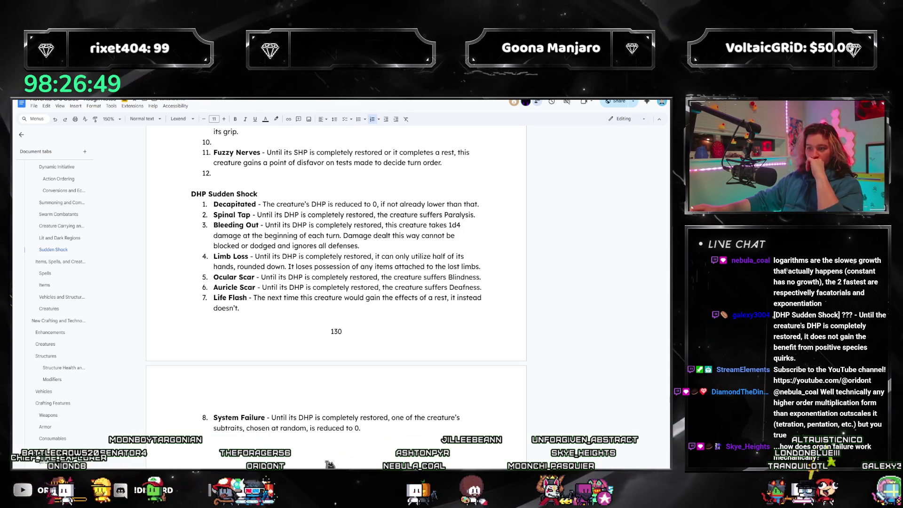
- Move the System Failure entry above Life Flash, making it item 7 and Life Flash item 8
triple_click(209, 424)
key("BackSpace")
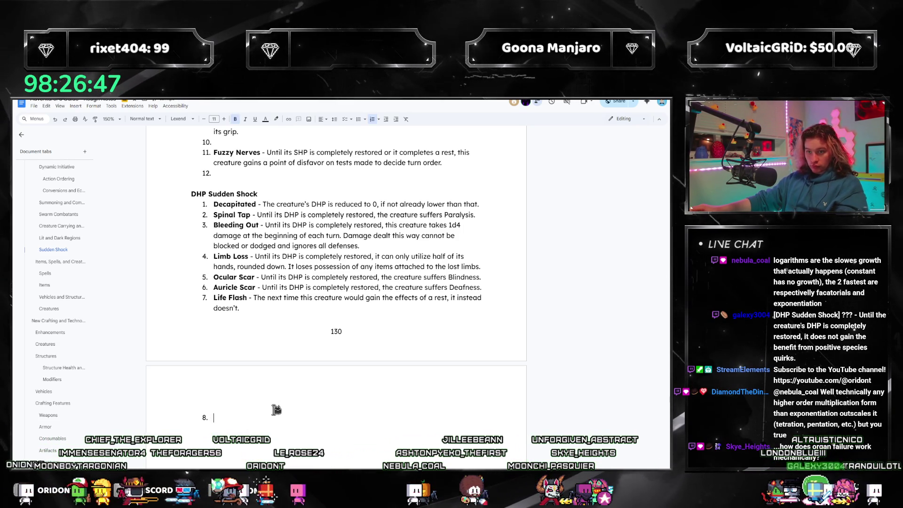
left_click(215, 297)
key("Return")
key("ctrl+v")
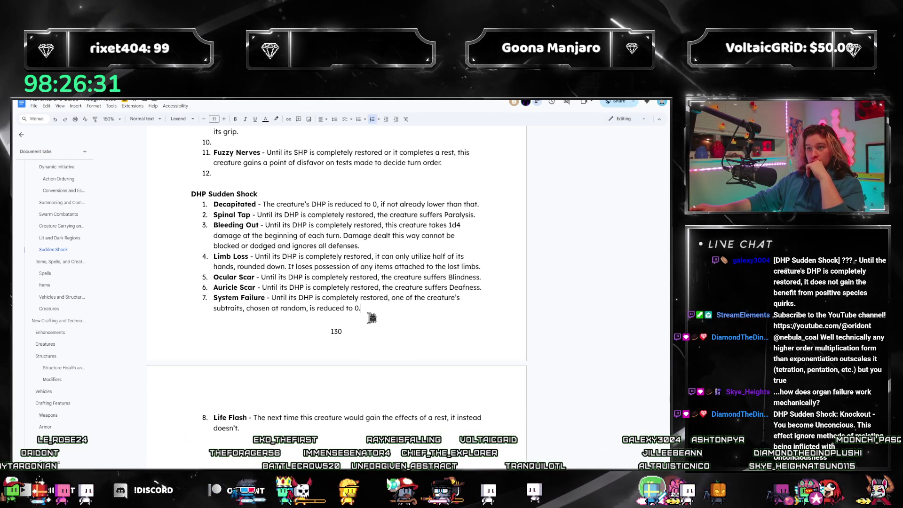
scroll(372, 318, "up", 1)
scroll(363, 310, "up", 2)
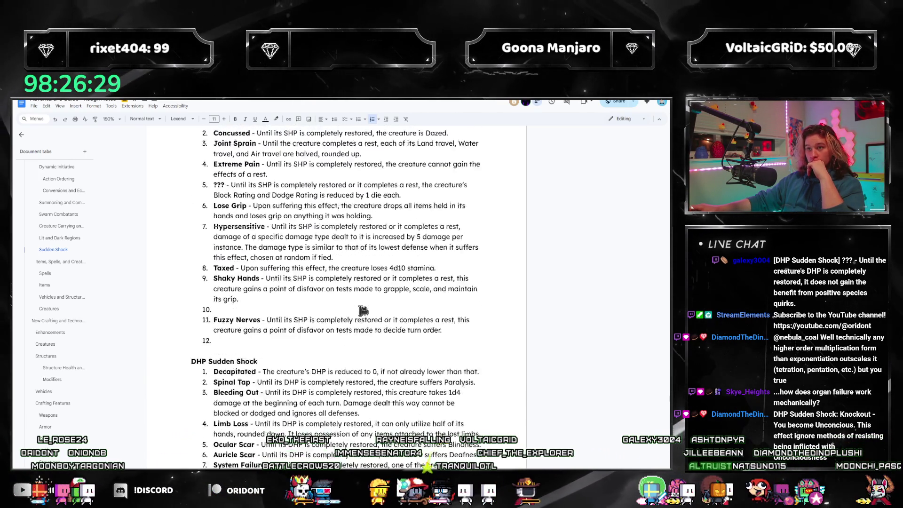
scroll(363, 311, "up", 2)
scroll(364, 310, "up", 2)
scroll(361, 311, "up", 2)
scroll(360, 311, "up", 1)
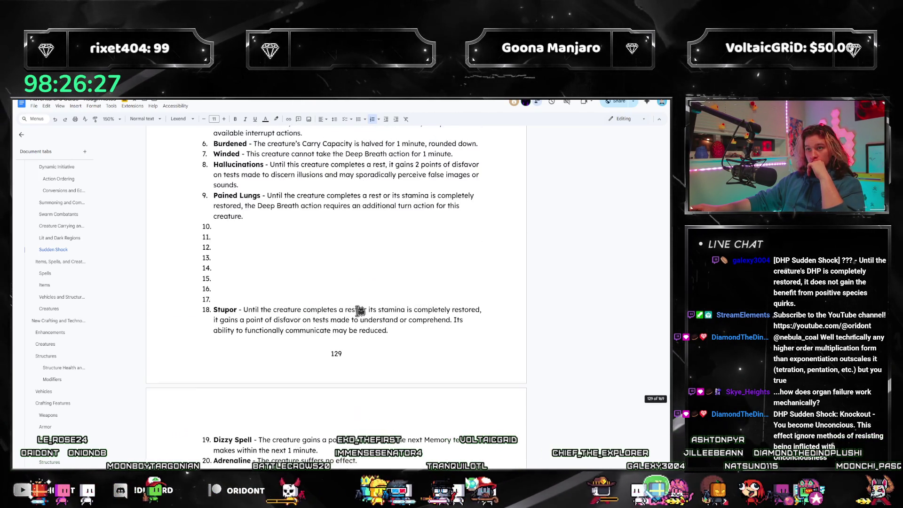
scroll(360, 311, "up", 2)
scroll(358, 314, "up", 1)
scroll(356, 321, "up", 1)
scroll(354, 329, "down", 1)
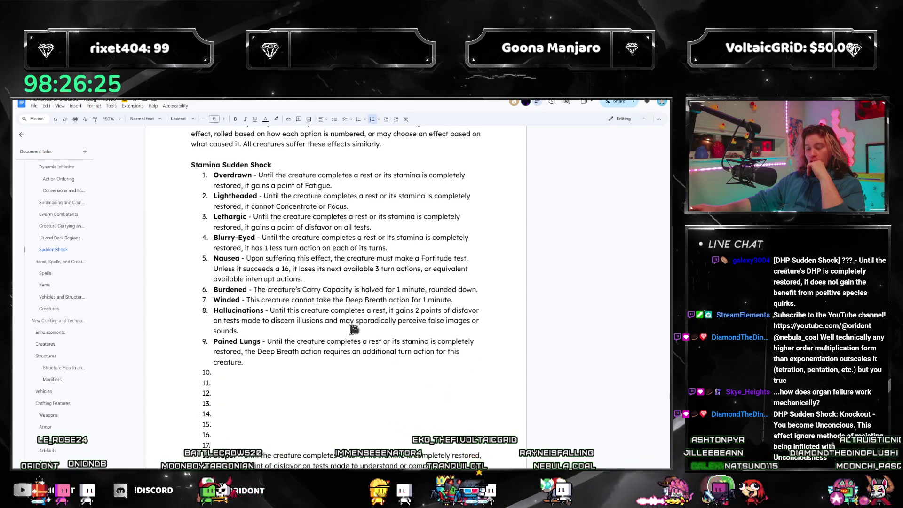
scroll(354, 321, "down", 1)
scroll(349, 339, "down", 5)
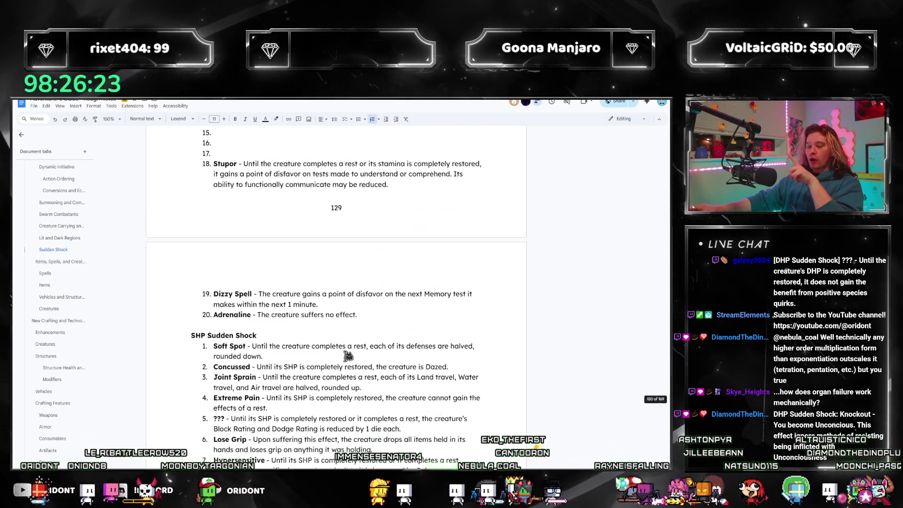
scroll(344, 357, "down", 1)
scroll(343, 358, "down", 3)
scroll(342, 356, "down", 1)
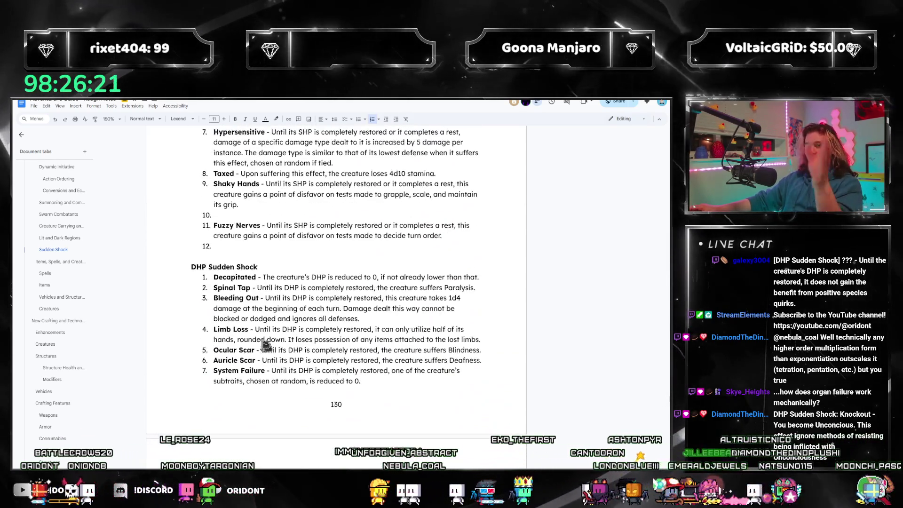
scroll(265, 335, "up", 1)
scroll(261, 329, "up", 1)
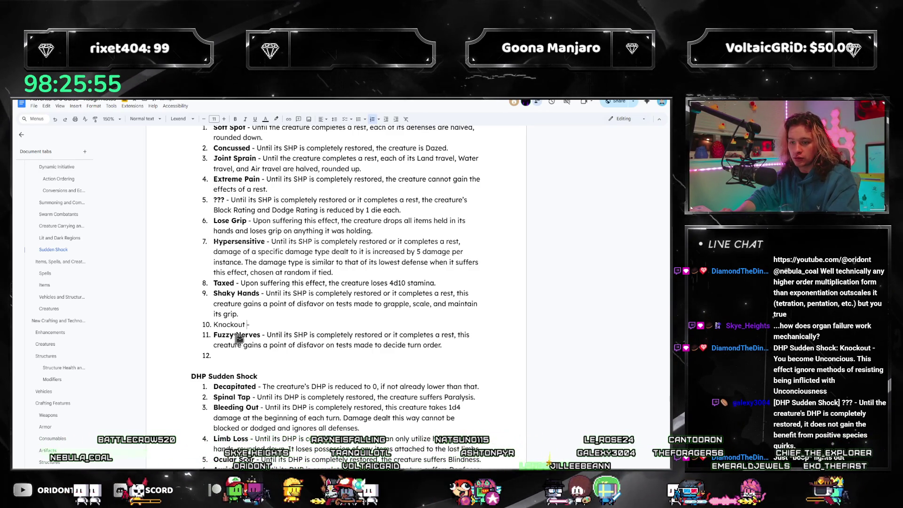
- Insert a bold 'Knockout - ' as a new first SHP item ahead of Soft Spot
key("ctrl+shift+Left")
key("ctrl+b")
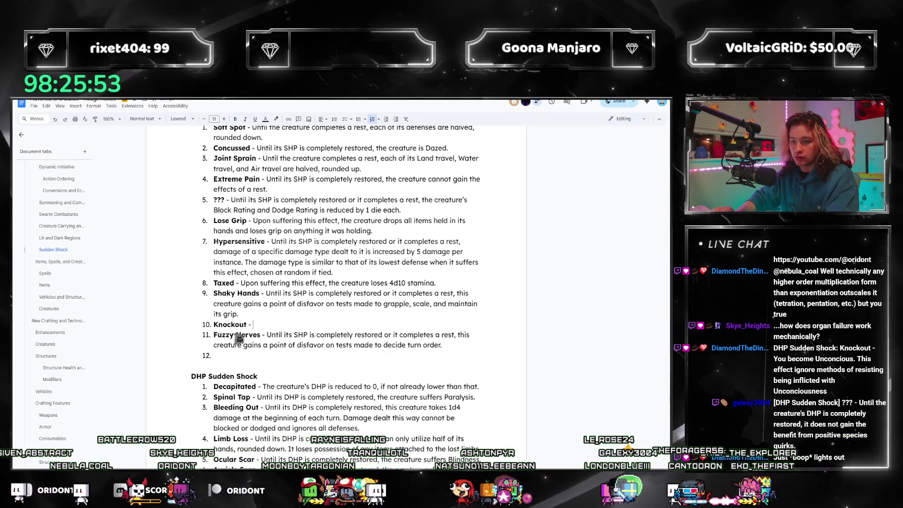
scroll(245, 219, "up", 1)
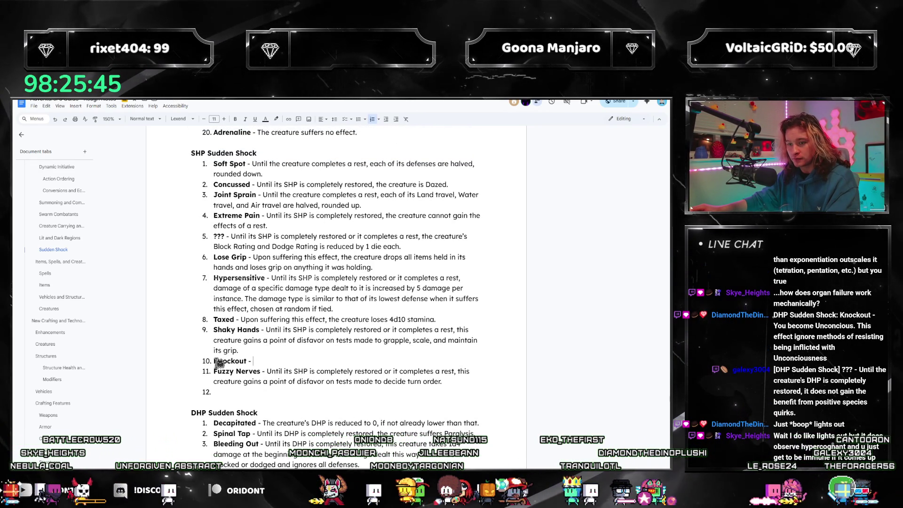
key("BackSpace")
key("BackSpace")
key("BackSpace")
left_click(216, 164)
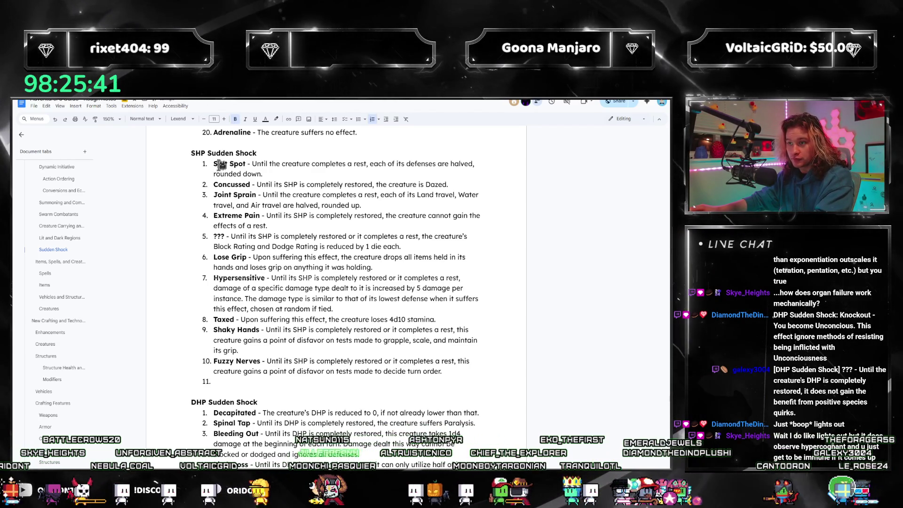
key("Return")
type("Knockout -")
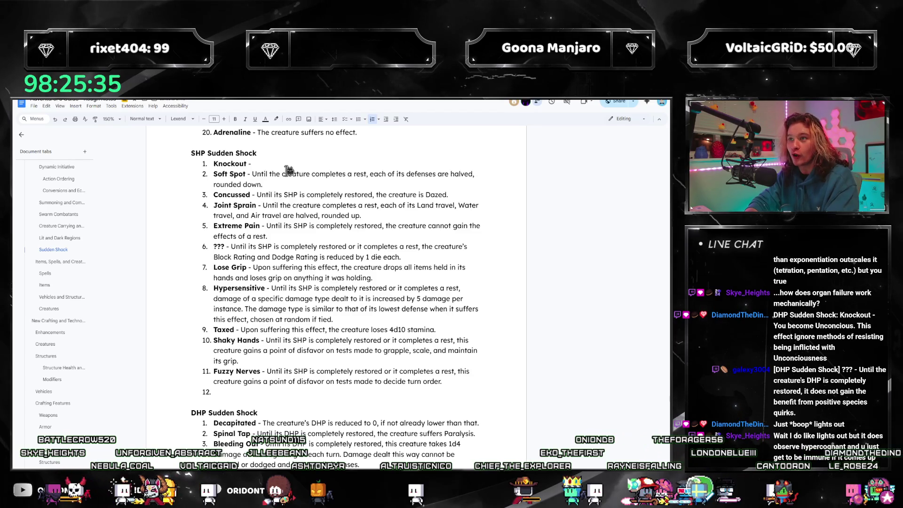
type("Until the creat")
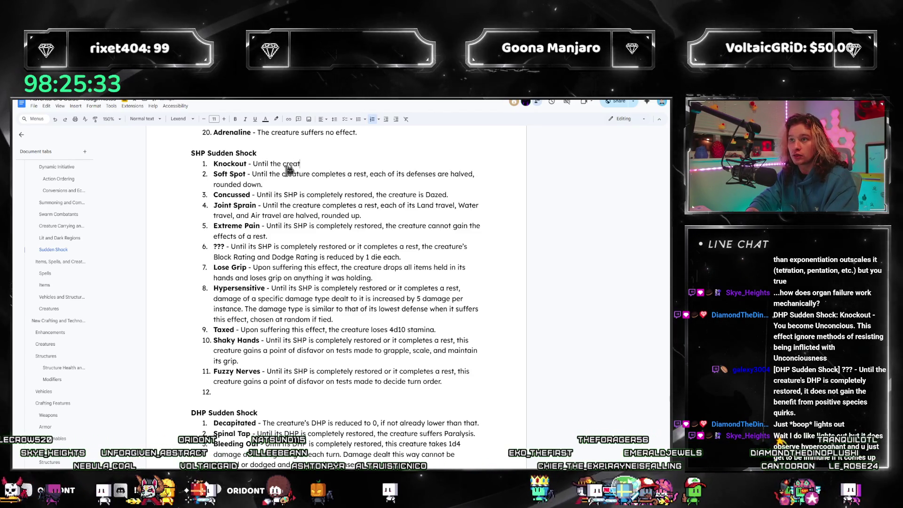
type("ure's SHP ")
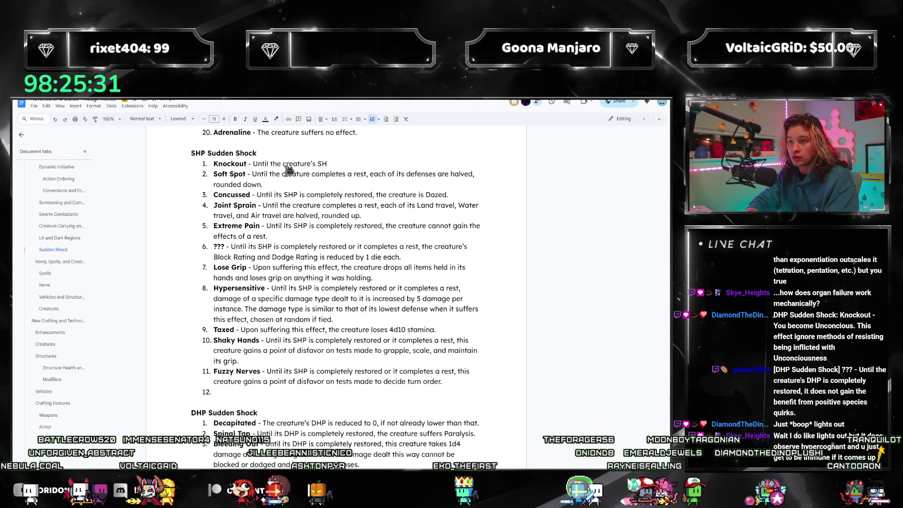
type("is completely restored or after")
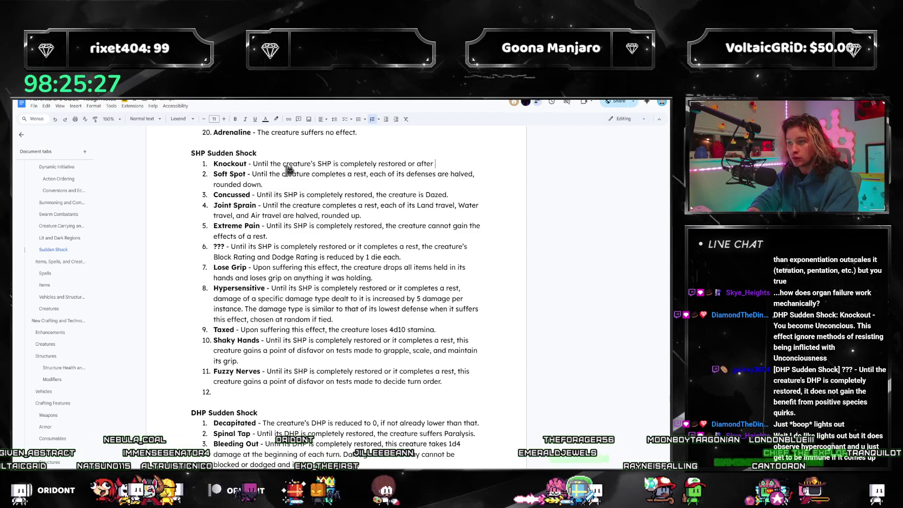
type("has passed")
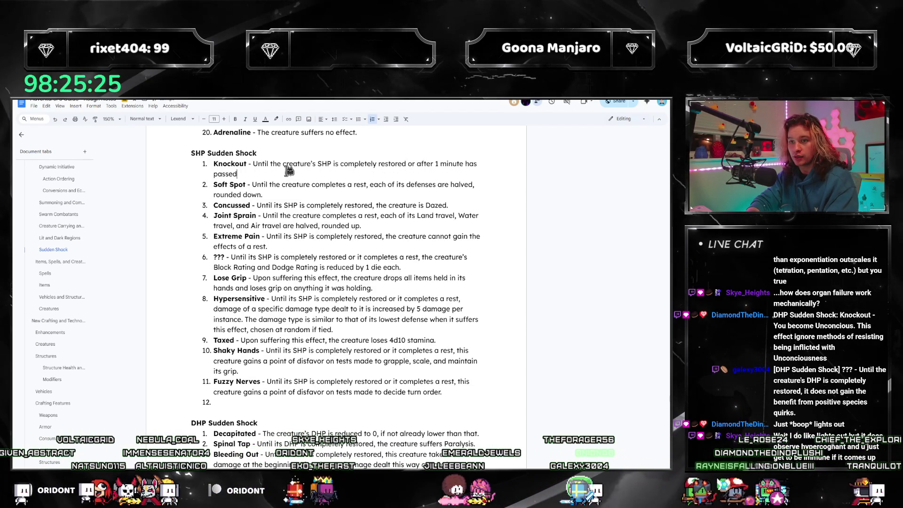
type(", whichever comes")
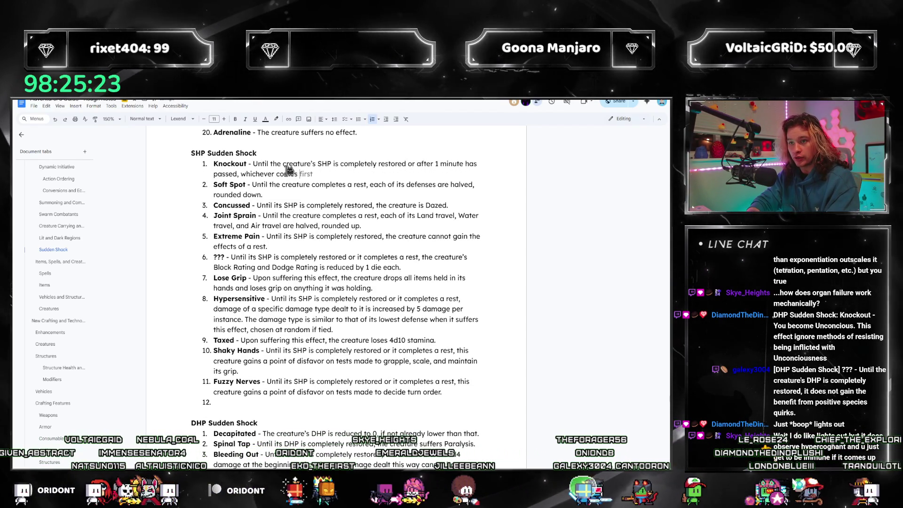
type(" first.")
- Describe Knockout as Unconscious until SHP is fully restored or 1 minute passes, whichever comes first
key("BackSpace")
type(", the creature ")
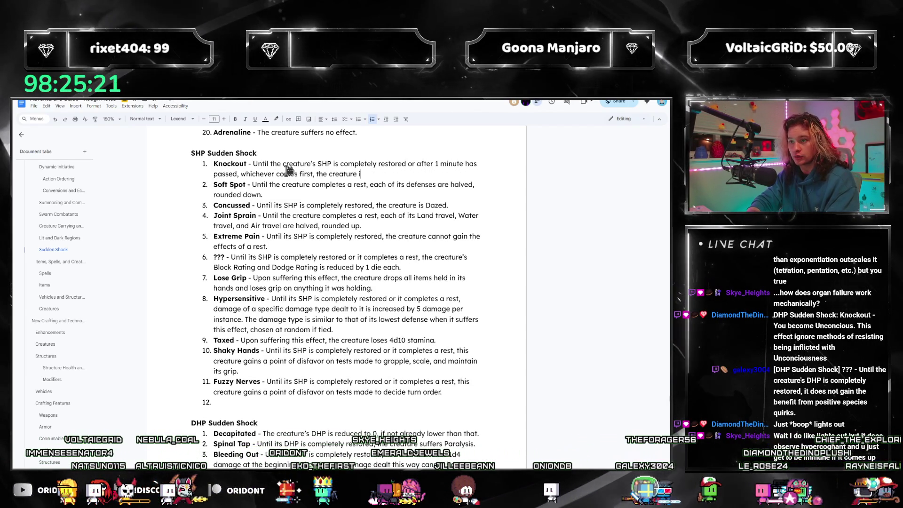
type("is rendered Unconscious.")
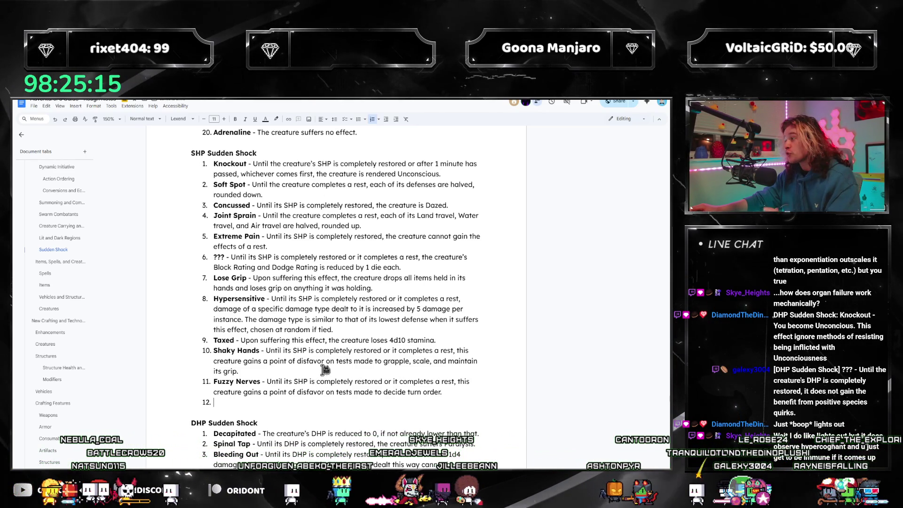
mouse_move(442, 173)
left_mouse_down()
mouse_move(426, 184)
mouse_move(193, 161)
left_mouse_up()
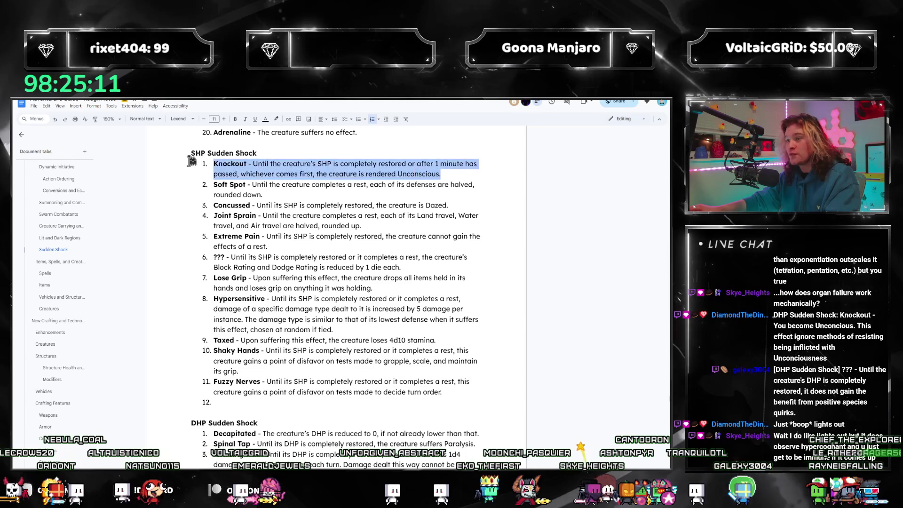
left_click(446, 177)
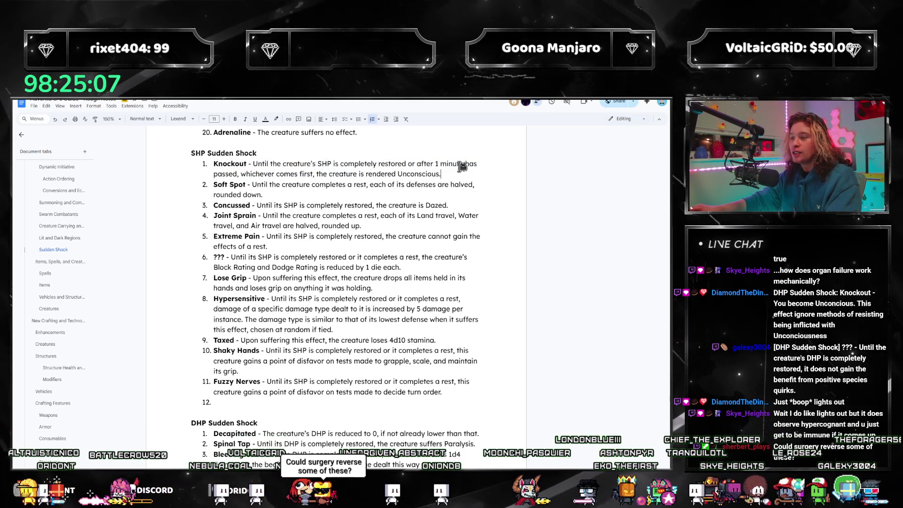
left_click(355, 205)
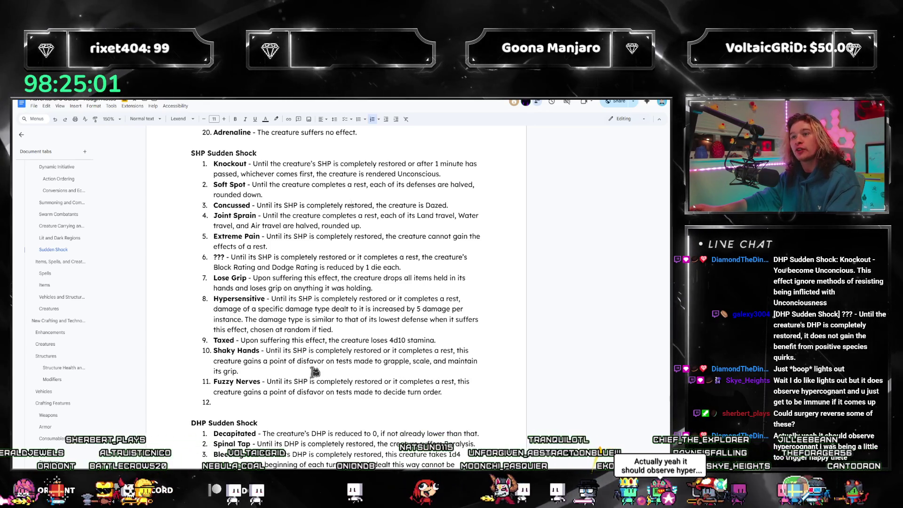
scroll(309, 353, "down", 3)
scroll(309, 331, "down", 2)
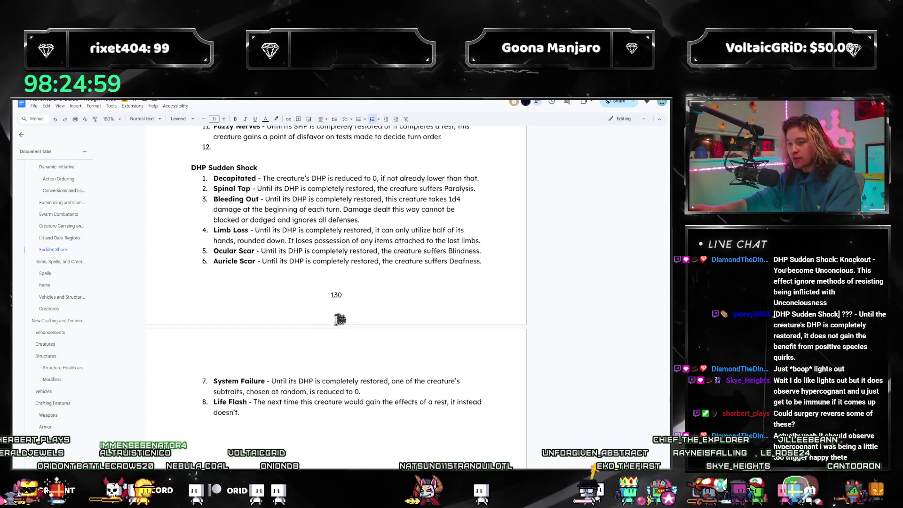
scroll(297, 230, "up", 2)
scroll(293, 237, "up", 3)
scroll(297, 276, "up", 3)
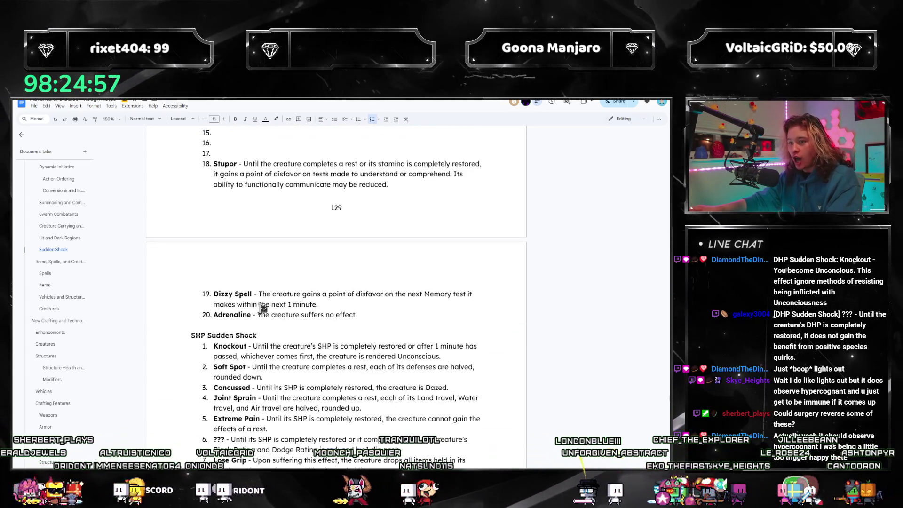
scroll(288, 309, "down", 4)
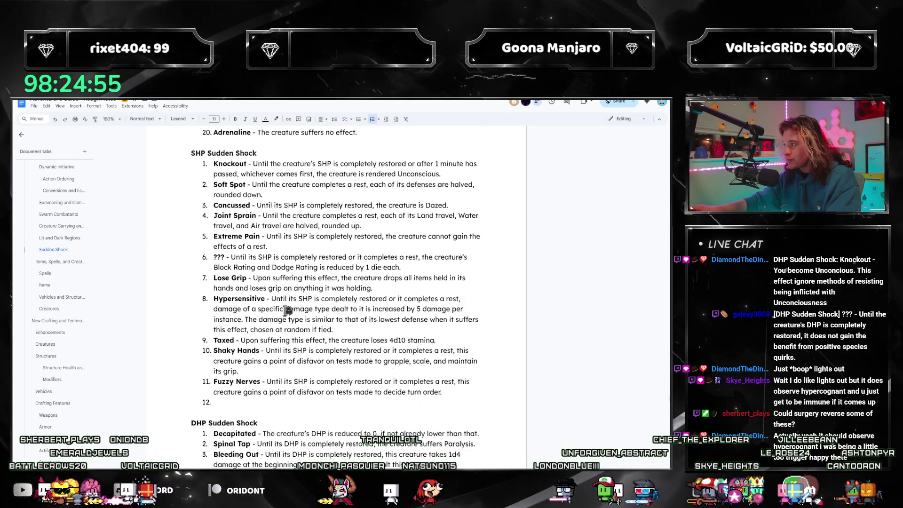
scroll(327, 339, "down", 3)
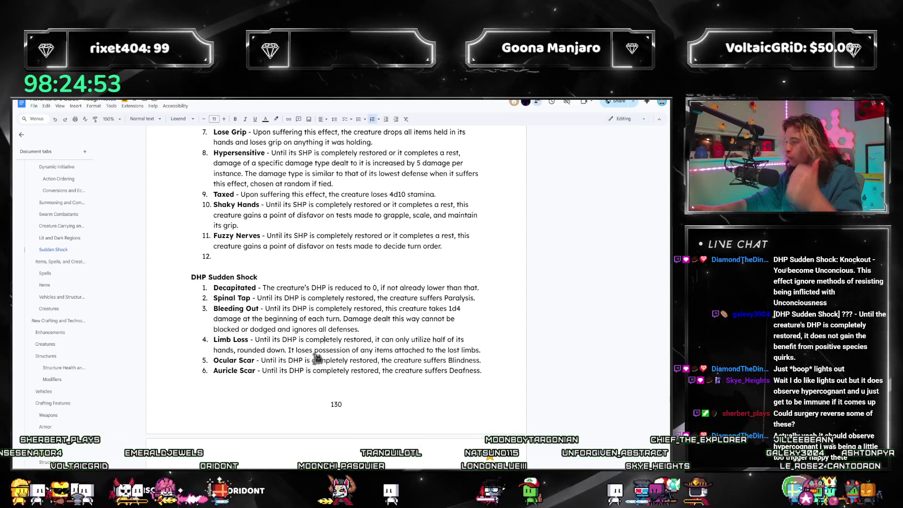
scroll(319, 351, "down", 1)
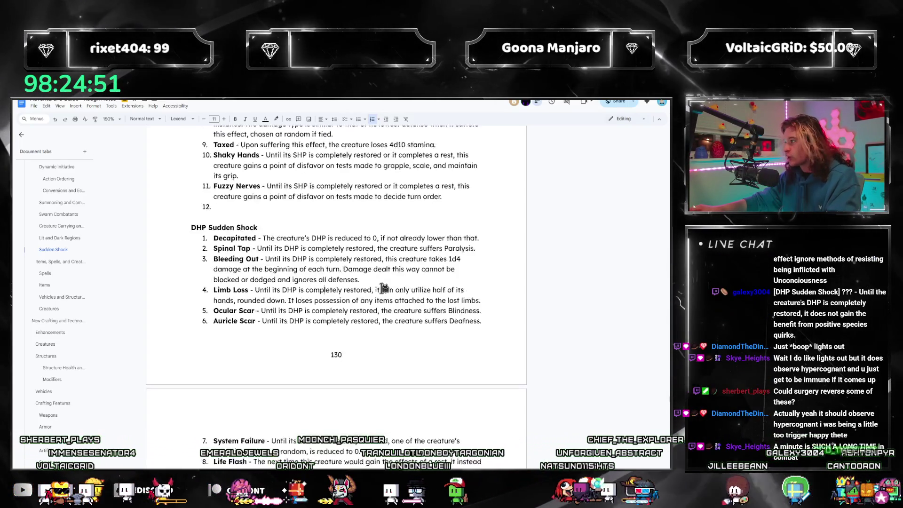
scroll(381, 290, "down", 2)
scroll(357, 334, "up", 1)
scroll(361, 331, "up", 3)
scroll(361, 330, "up", 4)
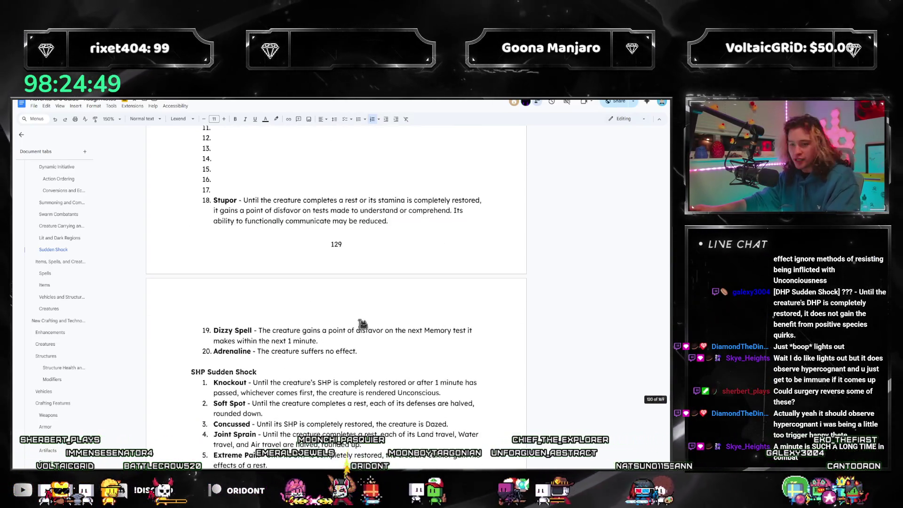
scroll(361, 328, "up", 3)
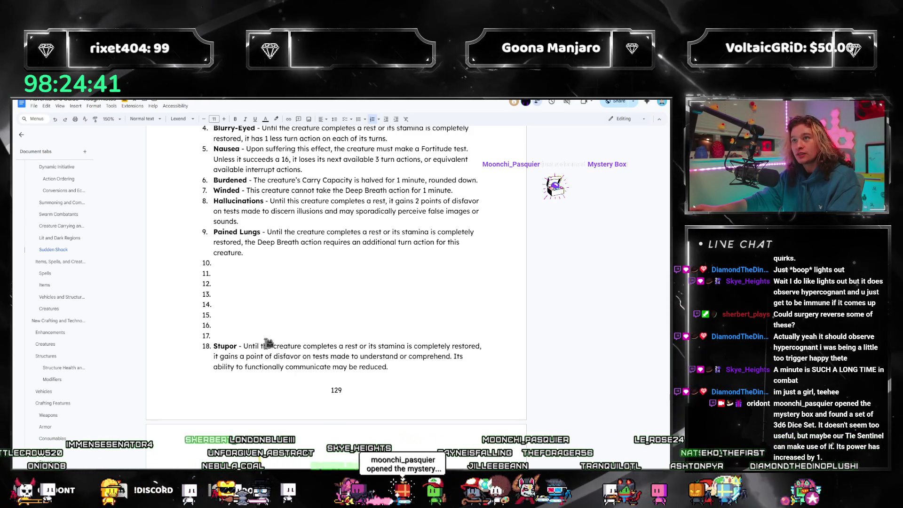
scroll(268, 344, "down", 2)
scroll(268, 343, "down", 3)
scroll(268, 344, "down", 2)
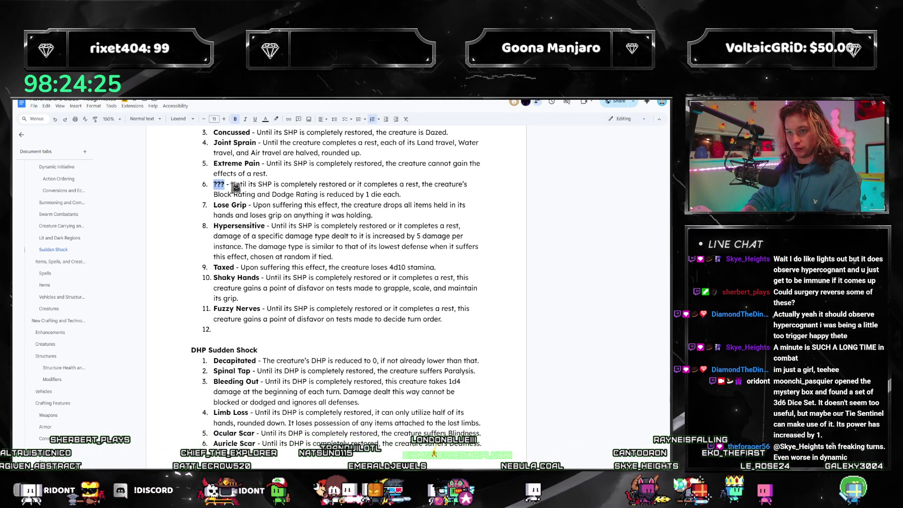
scroll(381, 256, "up", 2)
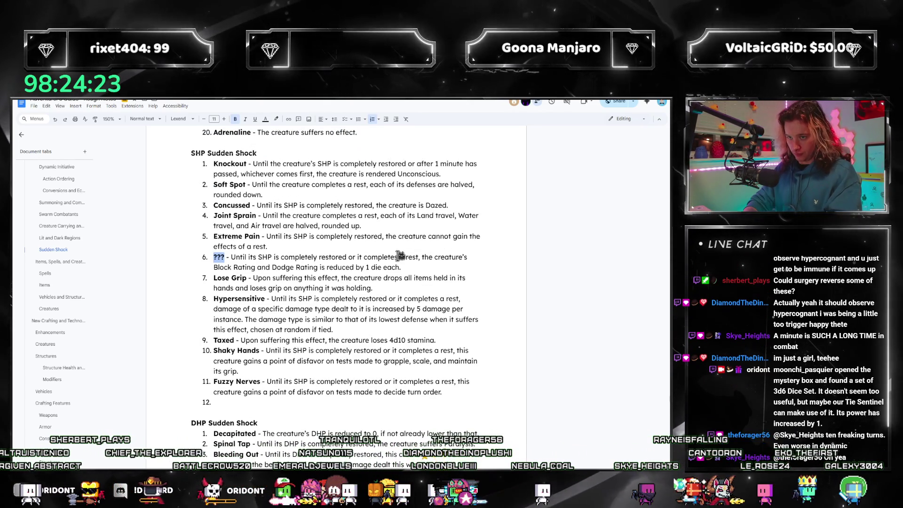
type("Lingering Aches")
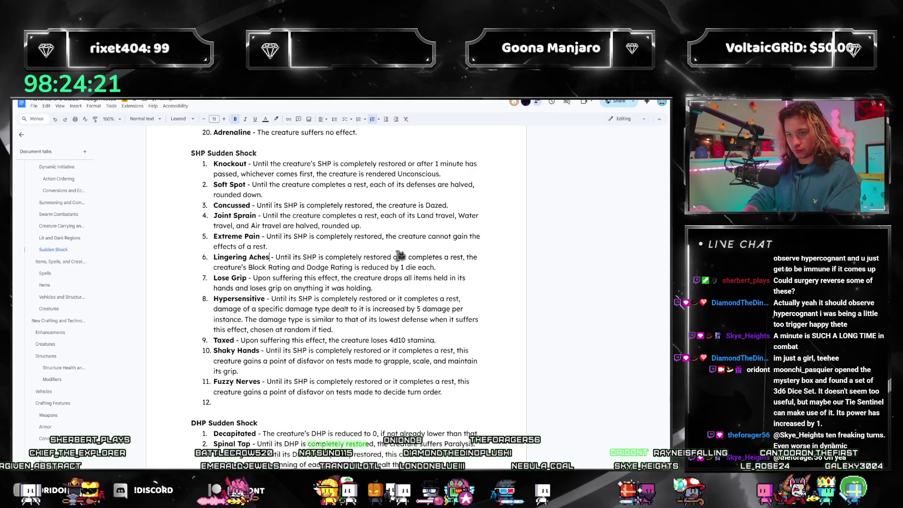
- Name SHP entry six Lingering Aches and move to the empty twelfth item
left_click(306, 401)
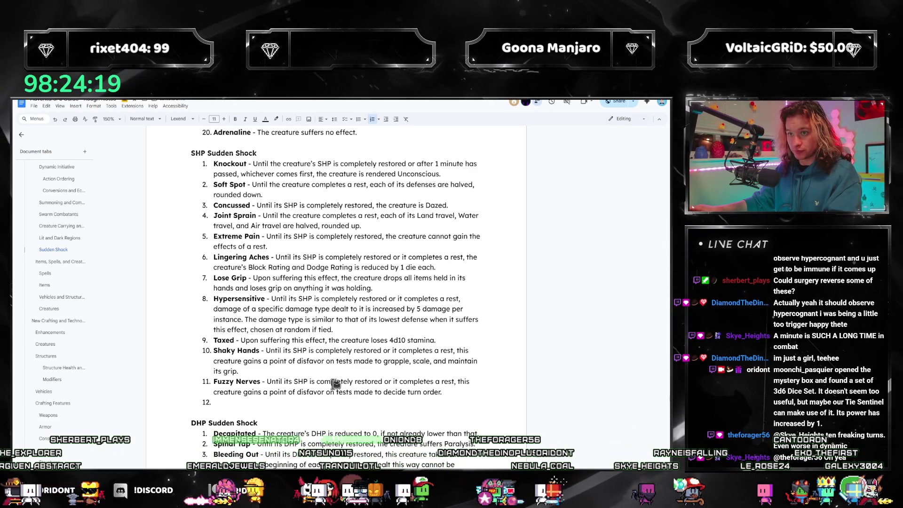
scroll(335, 381, "down", 4)
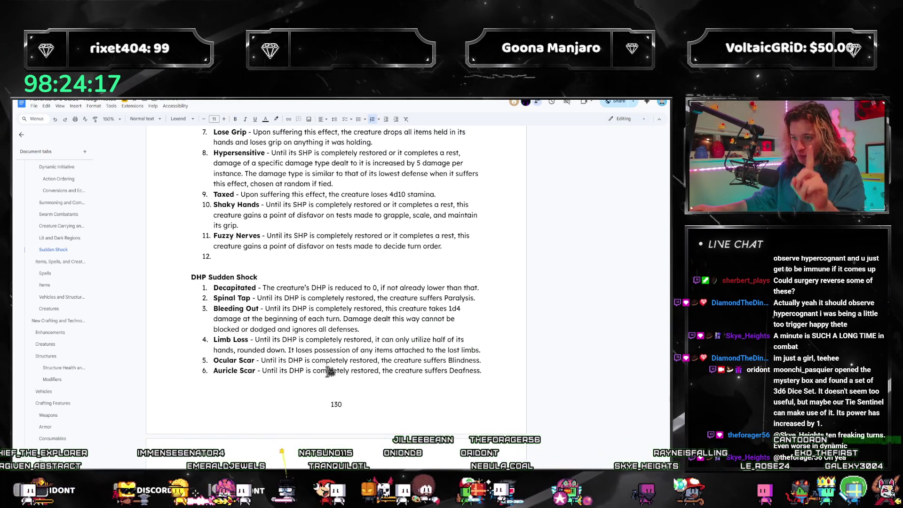
scroll(329, 374, "down", 3)
scroll(329, 373, "up", 4)
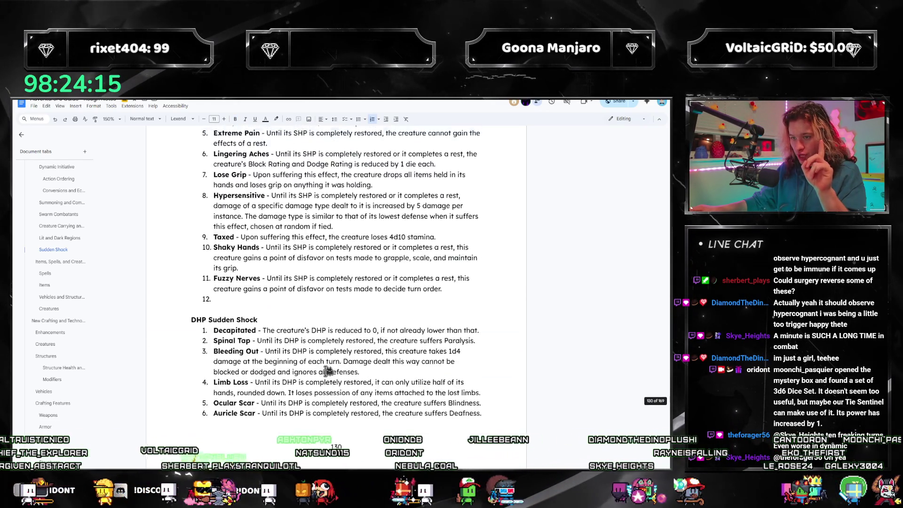
scroll(329, 370, "up", 6)
scroll(327, 368, "up", 4)
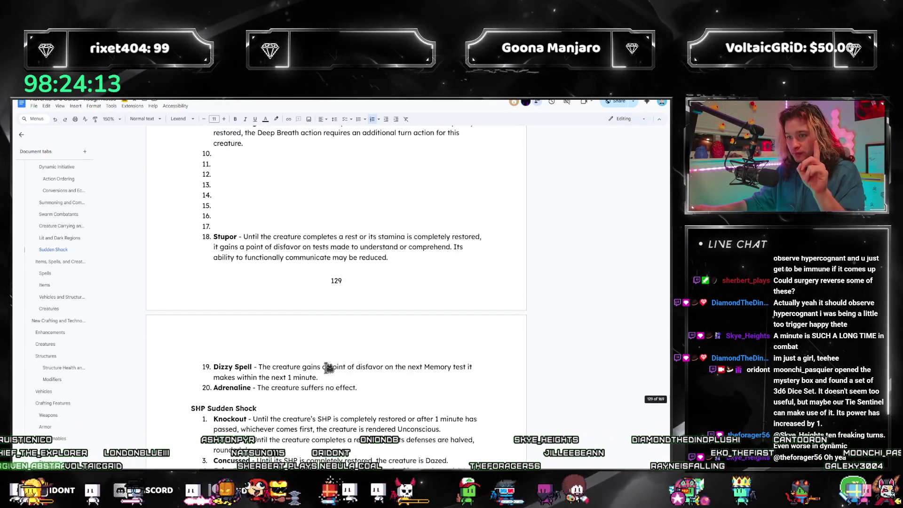
scroll(328, 368, "down", 5)
scroll(328, 365, "down", 5)
scroll(329, 363, "up", 7)
scroll(330, 361, "up", 1)
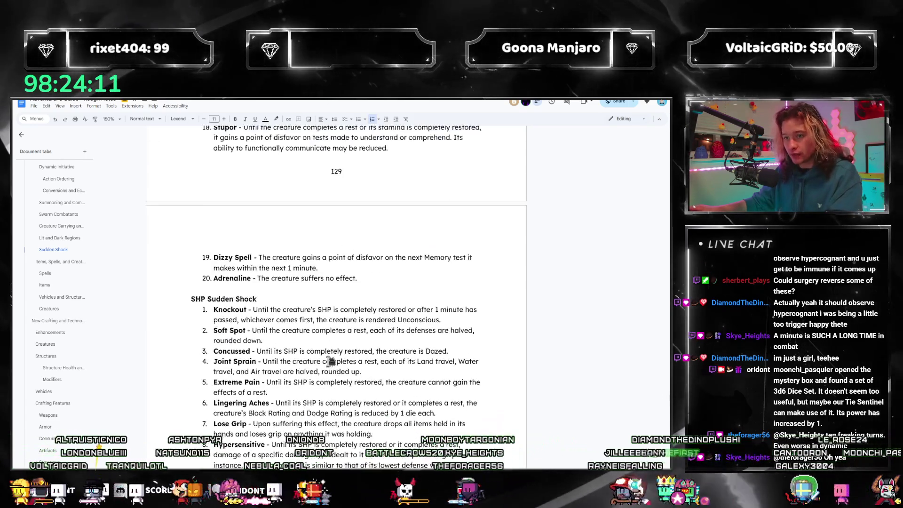
scroll(329, 361, "down", 4)
scroll(329, 360, "down", 3)
scroll(328, 360, "down", 2)
scroll(327, 366, "up", 1)
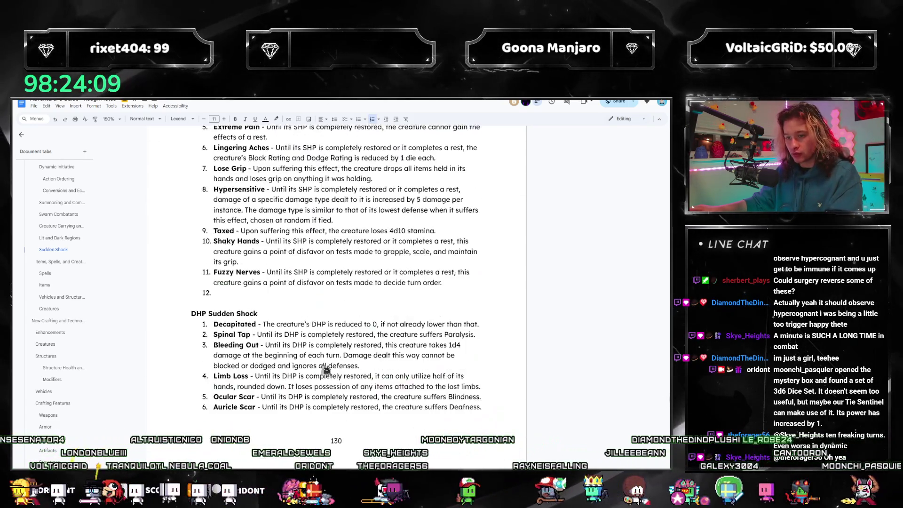
scroll(326, 371, "up", 2)
scroll(418, 373, "up", 1)
scroll(416, 367, "up", 3)
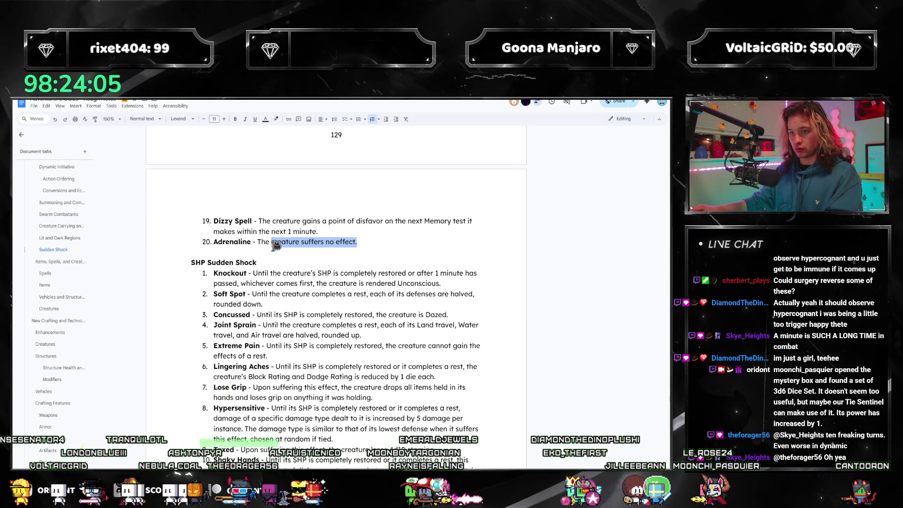
scroll(339, 262, "down", 4)
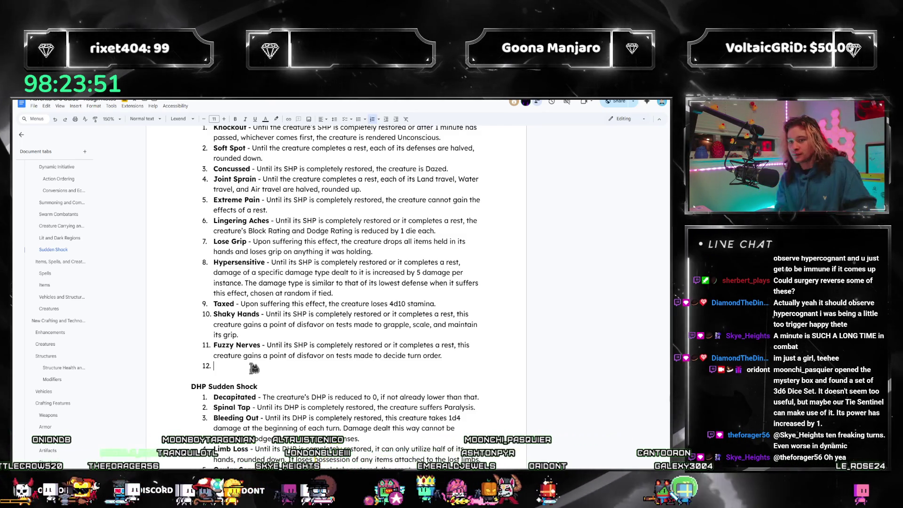
scroll(278, 232, "up", 4)
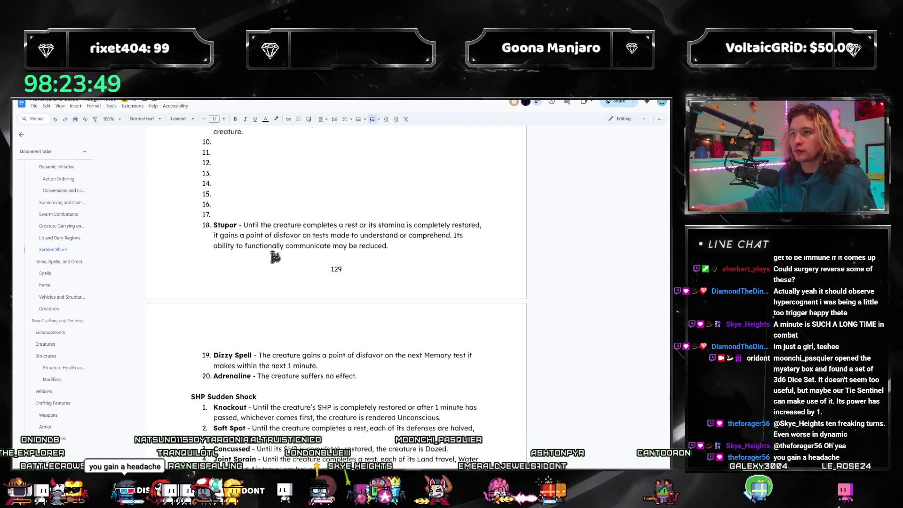
scroll(272, 265, "up", 2)
scroll(275, 262, "down", 3)
scroll(265, 297, "down", 3)
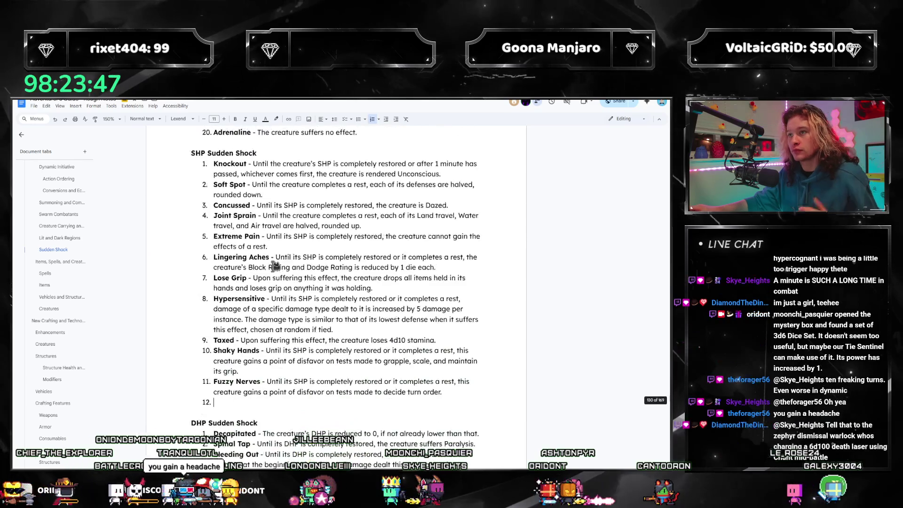
scroll(255, 330, "down", 1)
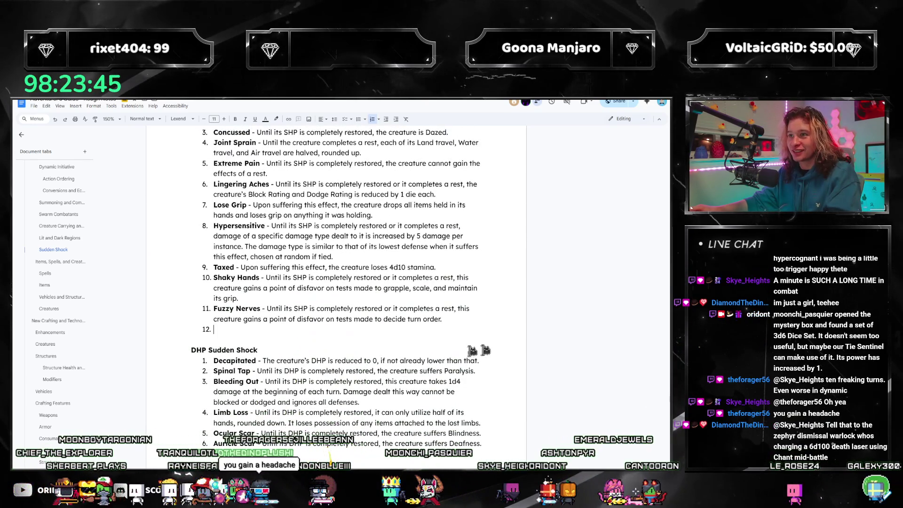
type("Headache")
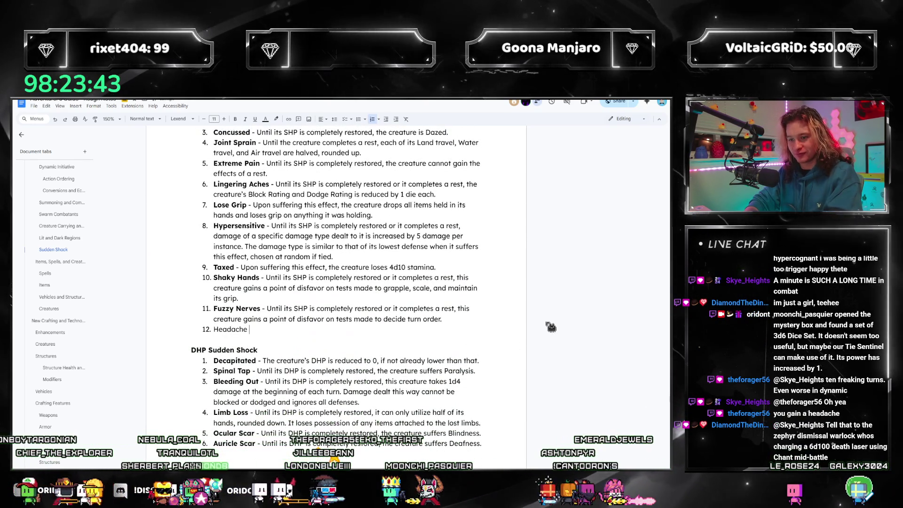
- Write a bold Headache entry dealing 1d4 Psyche damage that ignores blocks, dodges and defenses
key("shift+Home")
key("ctrl+b")
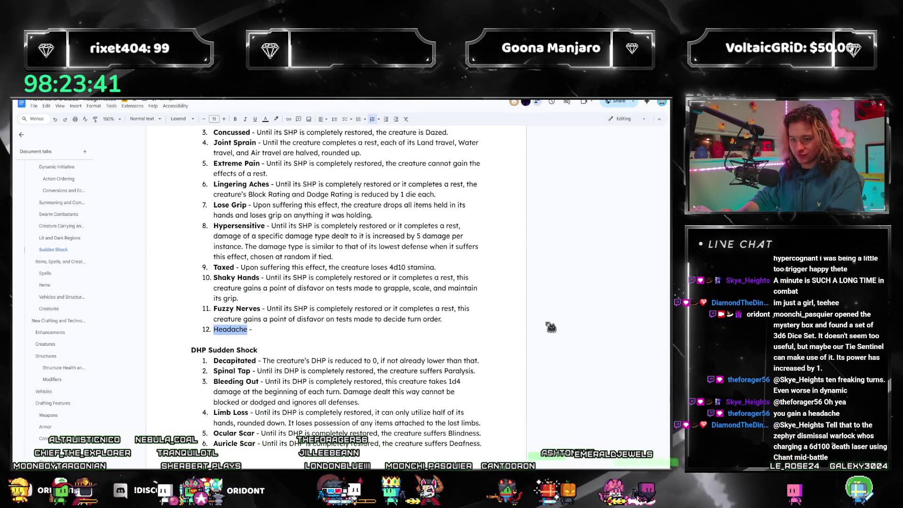
key("End")
type("- T")
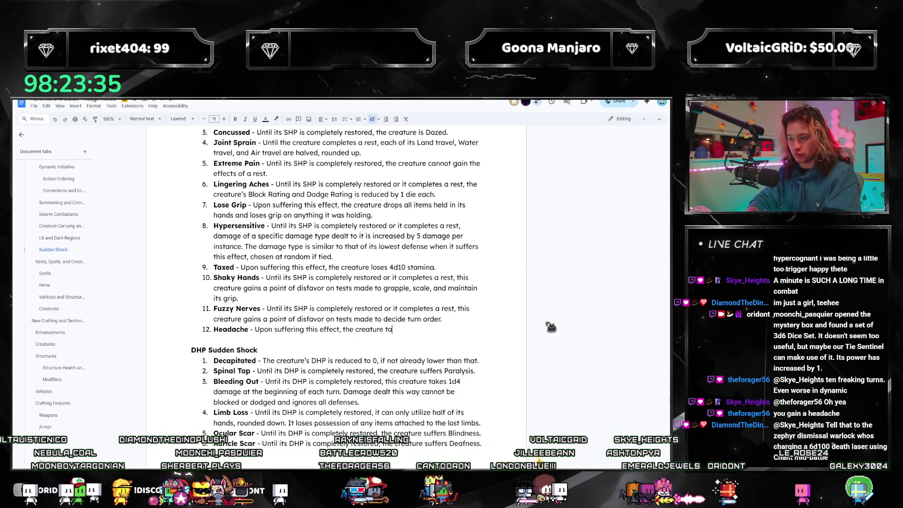
type("1d4 Psyche")
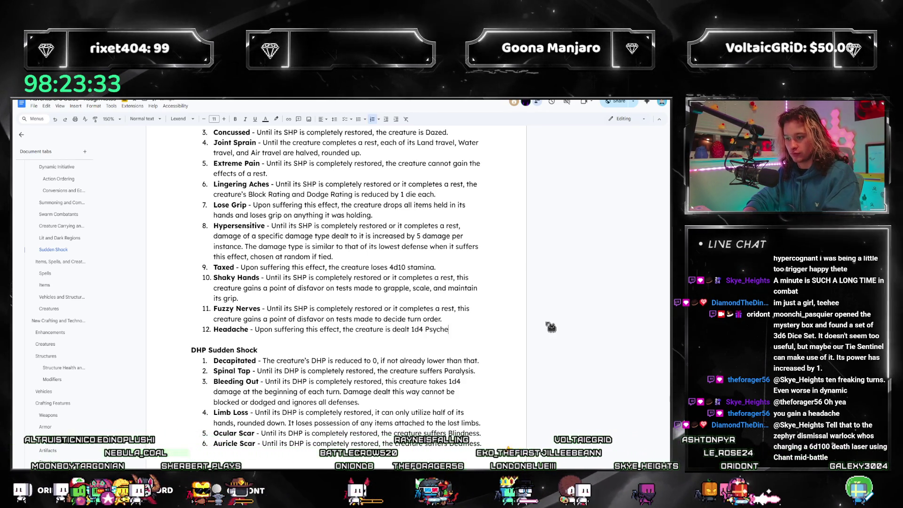
type(" damage. Damga")
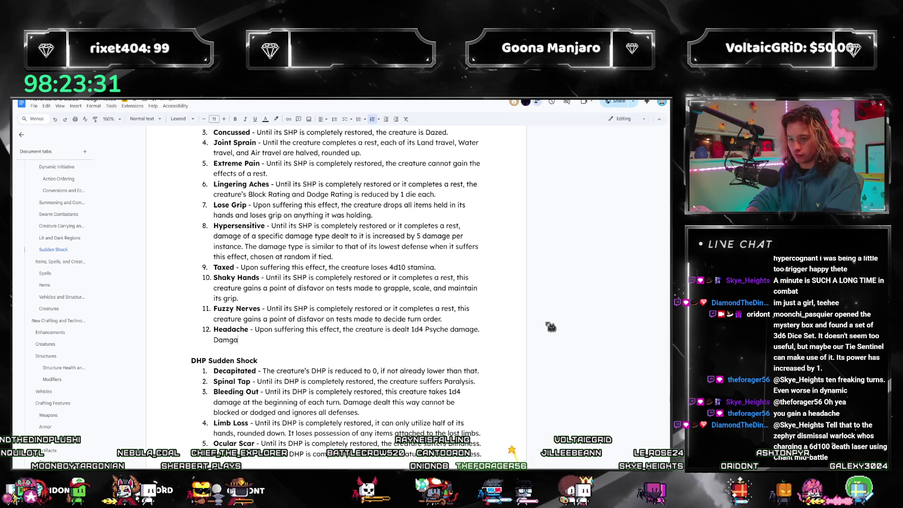
key("shift+Return")
type("Damgge")
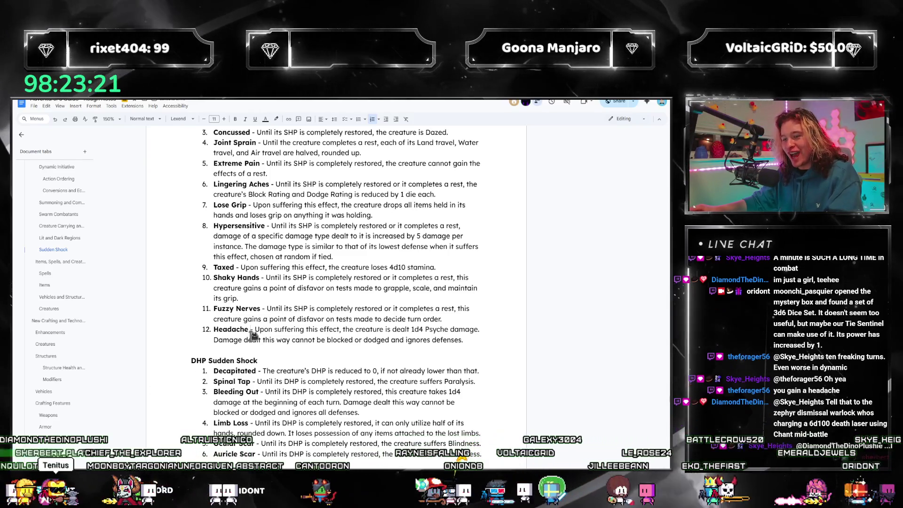
mouse_move(255, 329)
left_mouse_down()
mouse_move(483, 320)
mouse_move(497, 330)
left_mouse_up()
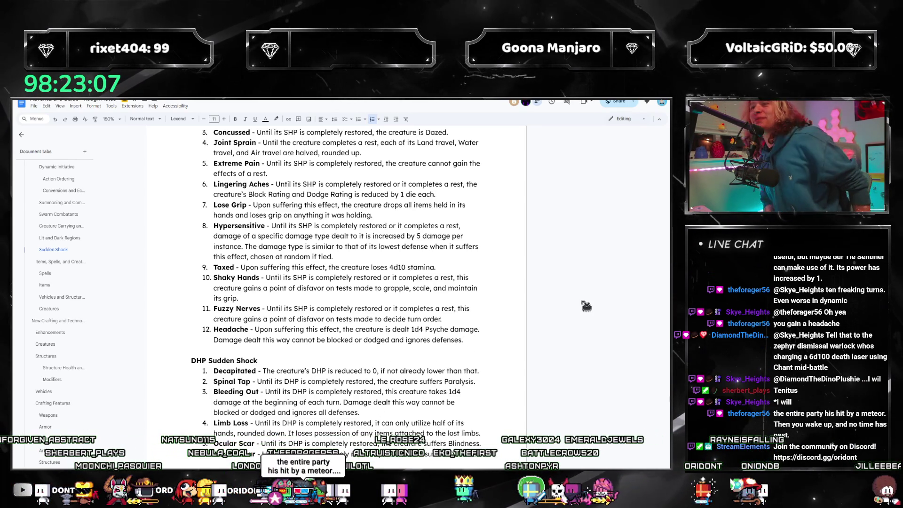
scroll(556, 322, "up", 2)
scroll(494, 343, "up", 3)
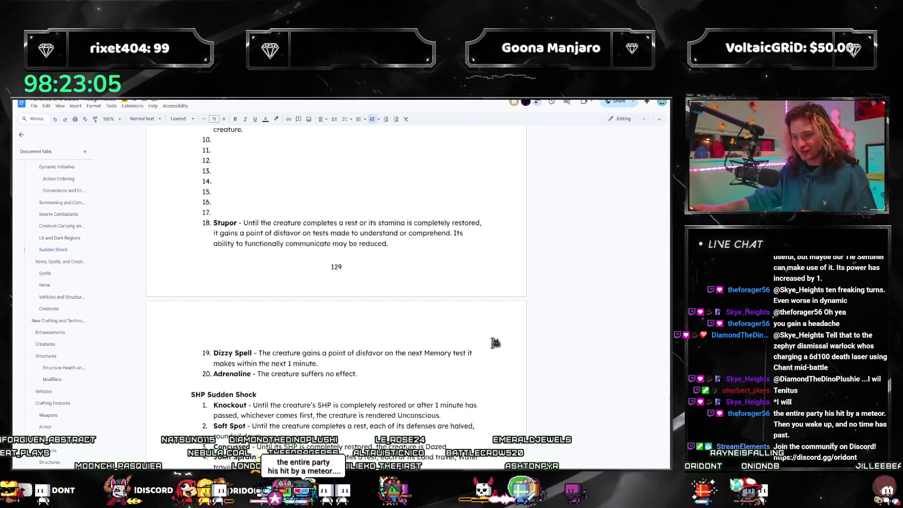
scroll(399, 341, "up", 2)
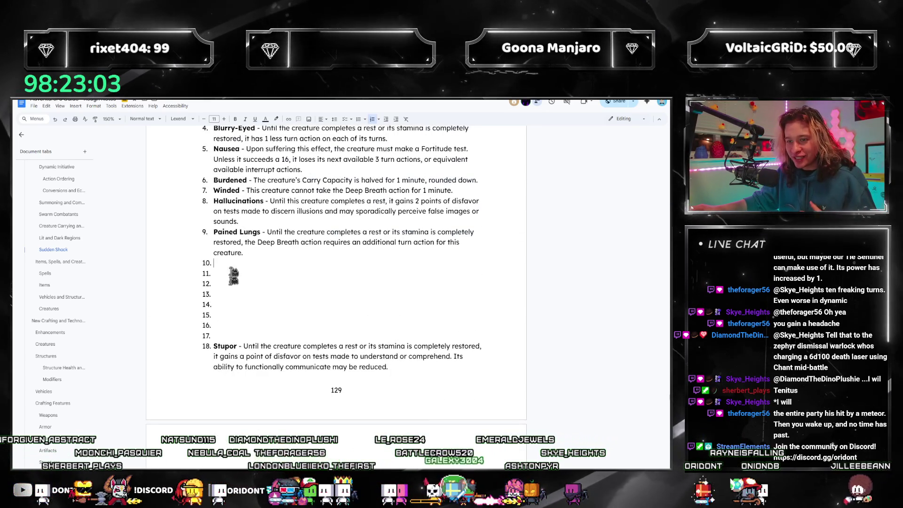
scroll(303, 292, "down", 2)
scroll(309, 284, "down", 3)
scroll(376, 238, "down", 3)
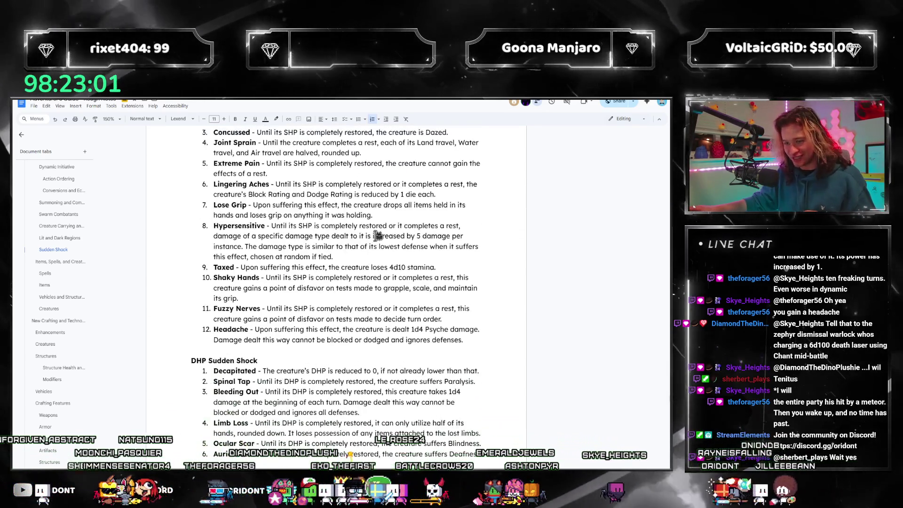
scroll(373, 238, "up", 3)
scroll(367, 247, "up", 5)
scroll(356, 264, "up", 4)
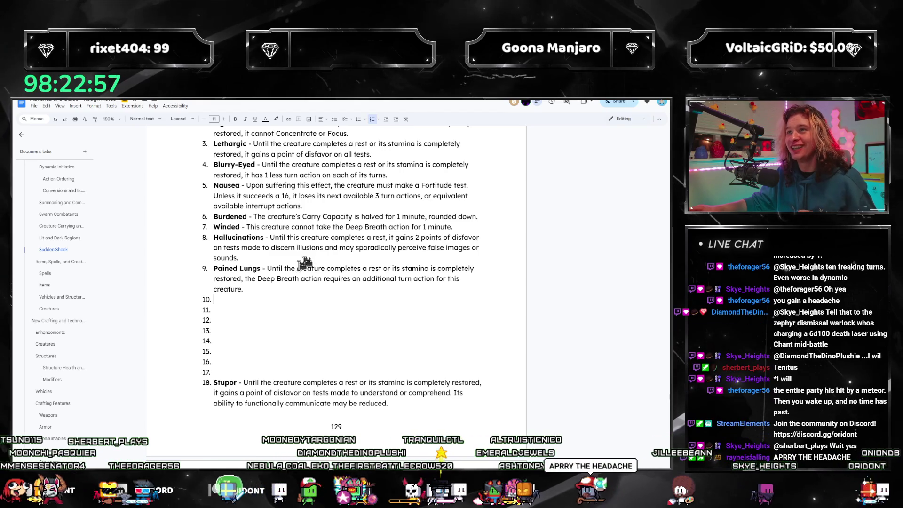
scroll(286, 279, "up", 1)
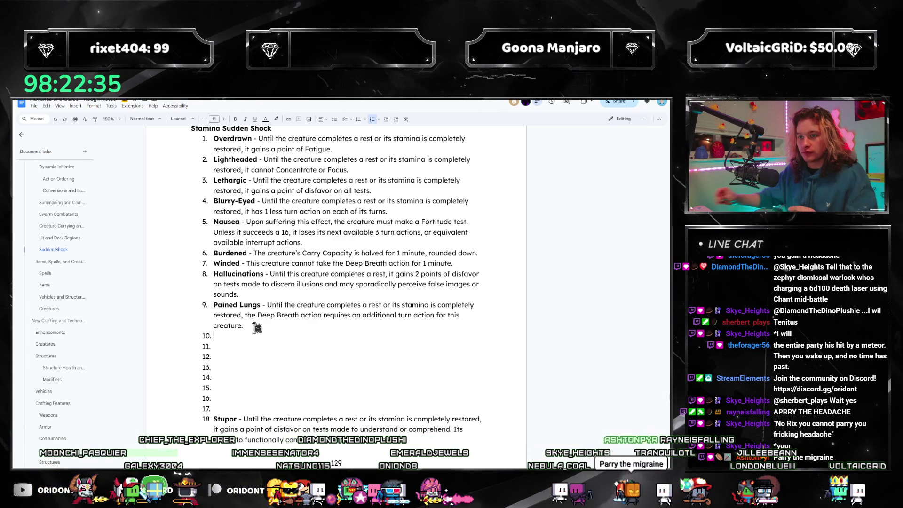
- Move Lethargic up to second in the Stamina list, ahead of Lightheaded
triple_click(379, 191)
key("ctrl+c")
key("BackSpace")
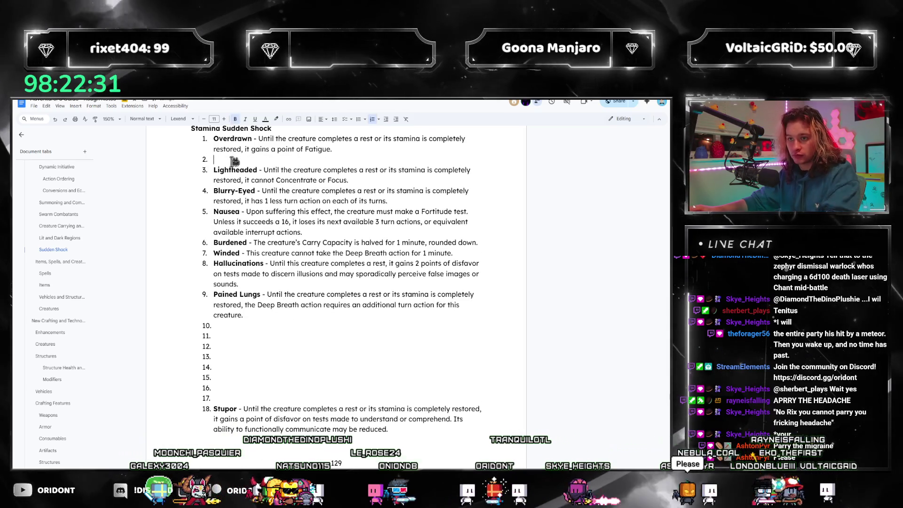
left_click(214, 160)
key("ctrl+v")
type("S")
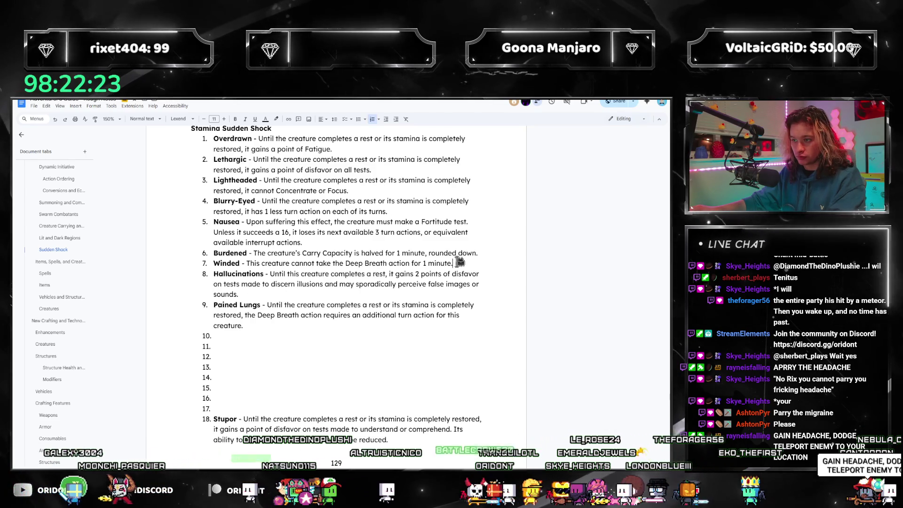
- Move the Burdened entry up so it sits directly above Nausea
left_click_drag(453, 263, 238, 253)
left_click(317, 253)
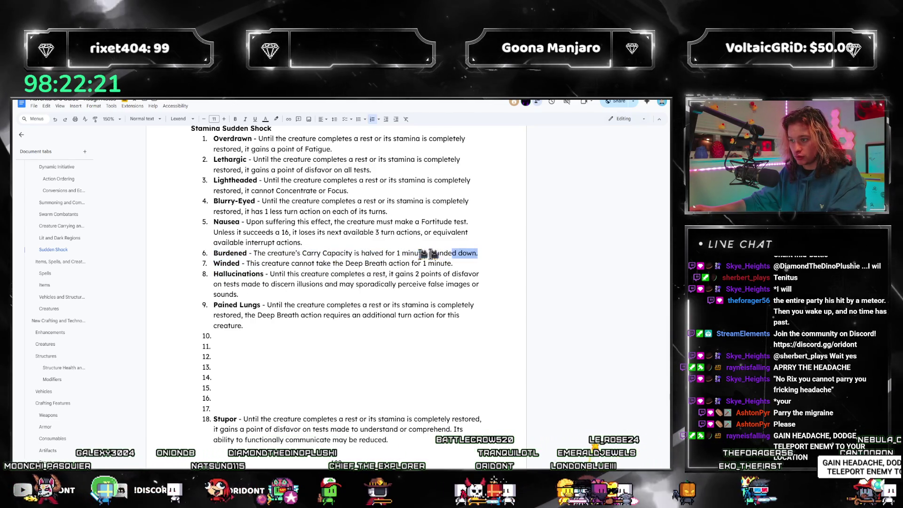
left_click_drag(493, 251, 214, 253)
key("BackSpace")
key("BackSpace")
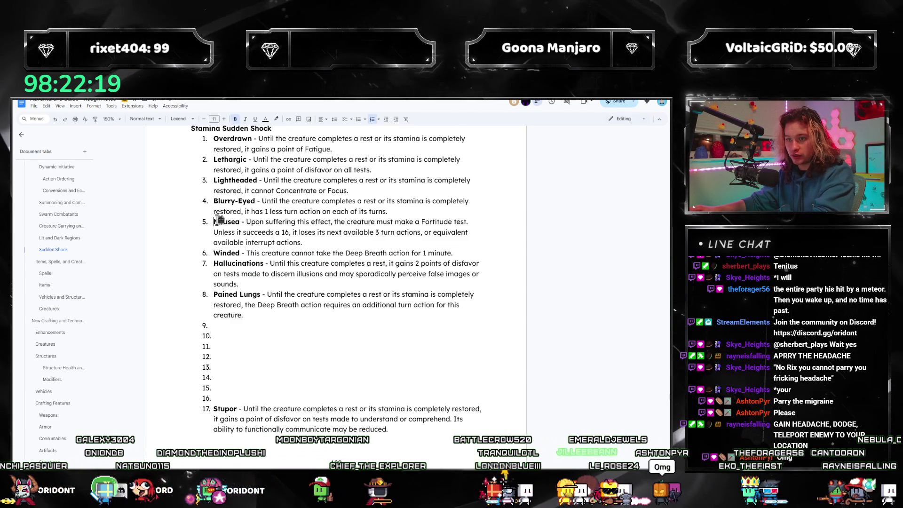
key("BackSpace")
left_click(215, 221)
key("Return")
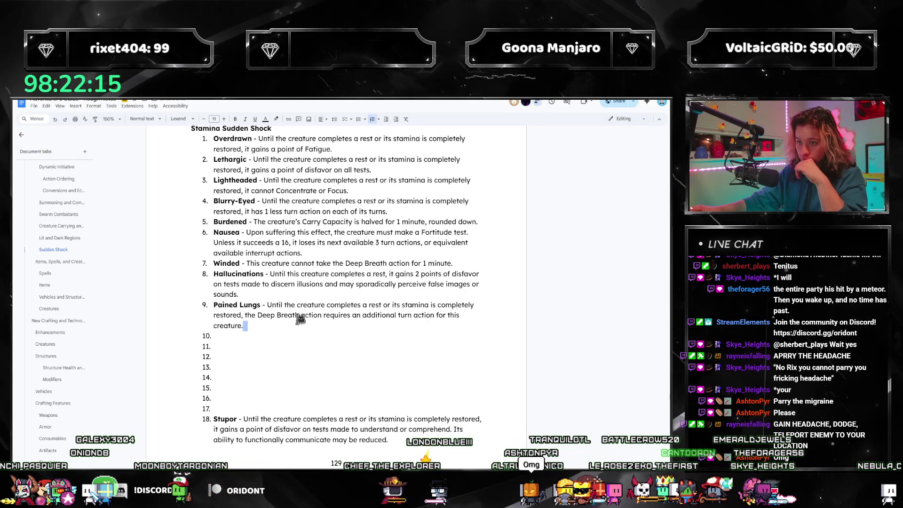
- Move Pained Lungs up so it comes eighth, just before Hallucinations
left_click(337, 325)
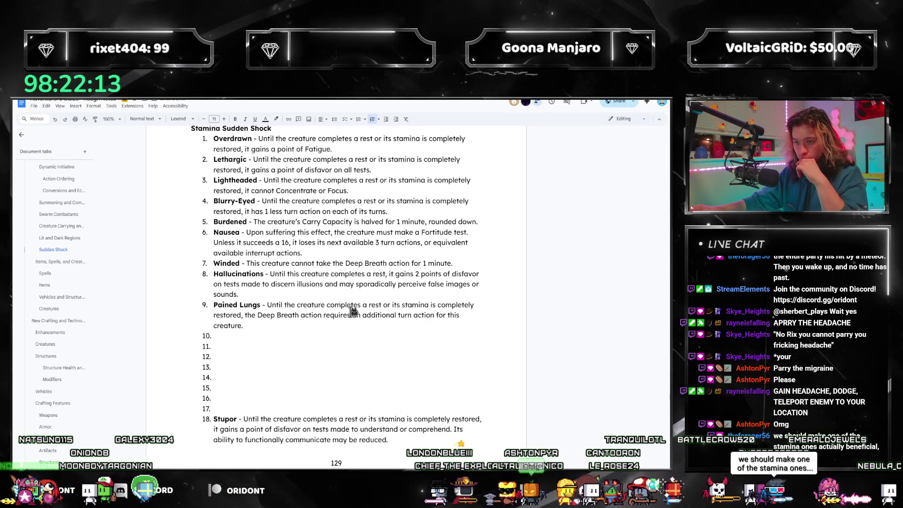
left_click(339, 355)
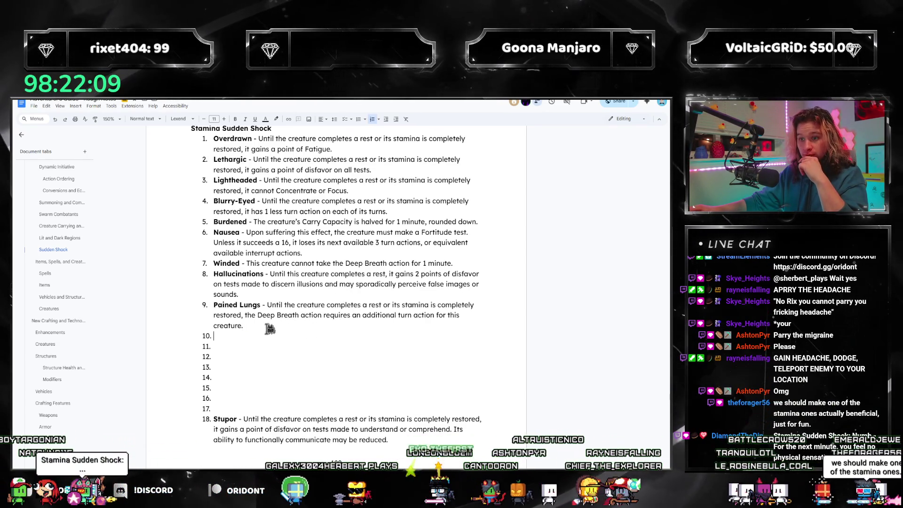
left_click_drag(287, 328, 228, 313)
key("BackSpace")
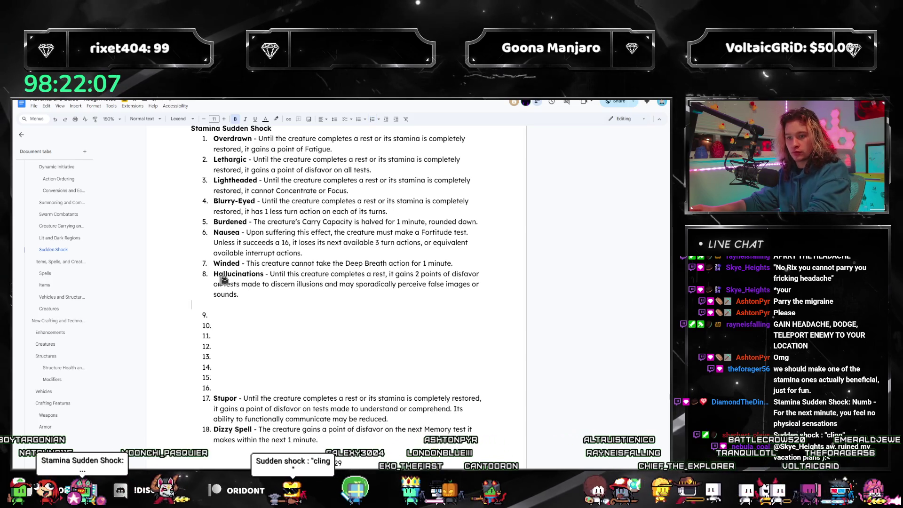
left_click(212, 274)
type("Pained Lungs - Until the creature completes a rest or its stamina is completely restored, the Deep Breath action requires an additional turn action for this creature.")
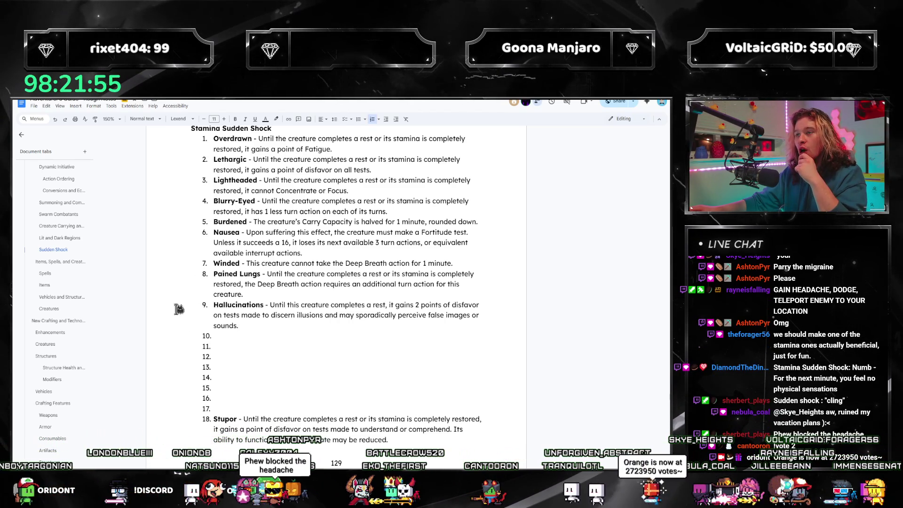
- Start item 10 with a bold 'Numb - ', discarding the begun 'For 1 minute' wording
left_click(260, 333)
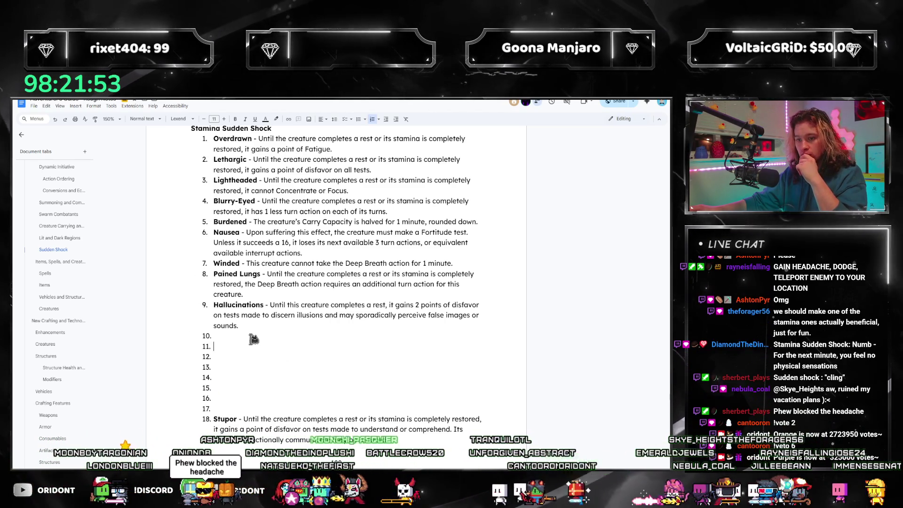
type("Numb -")
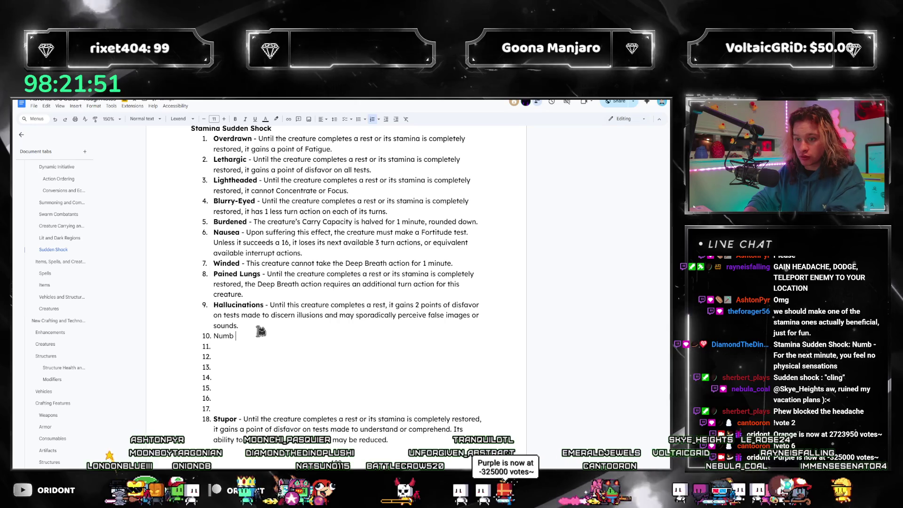
key("ctrl+shift+Left")
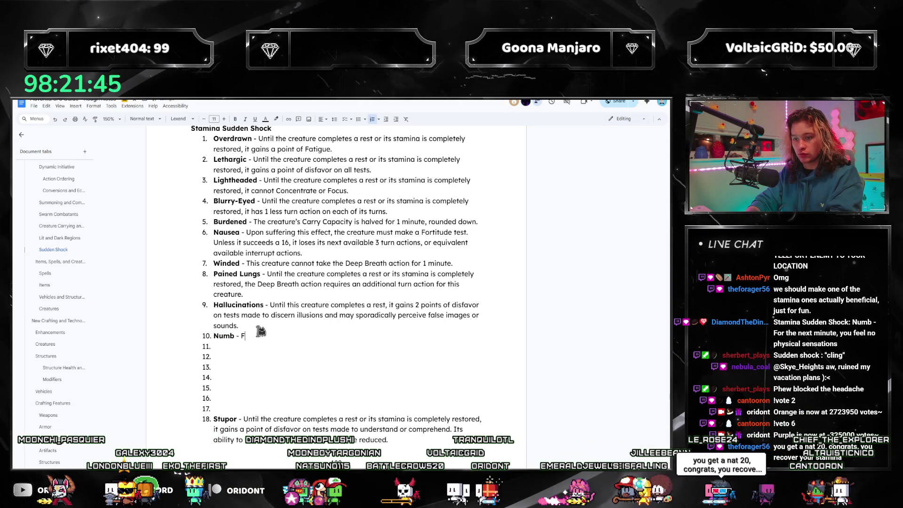
type("For ")
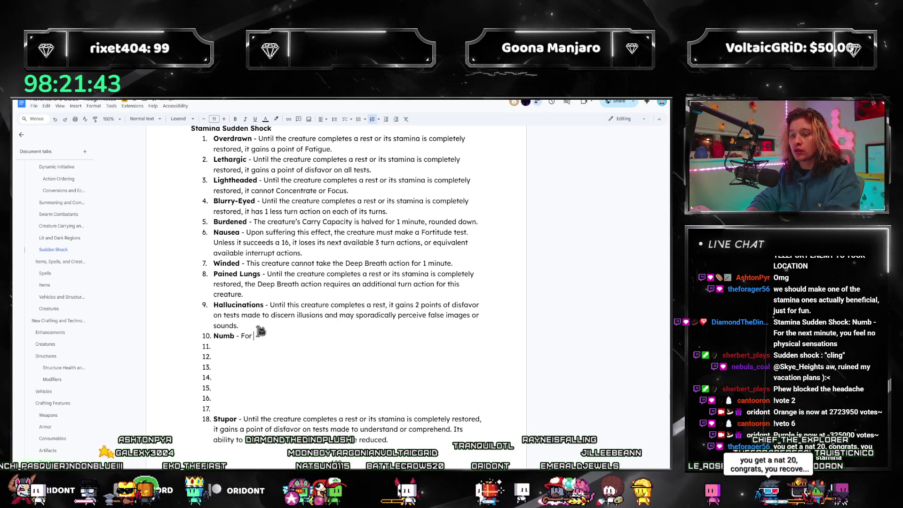
type("1 minut")
key("BackSpace")
key("BackSpace")
key("BackSpace")
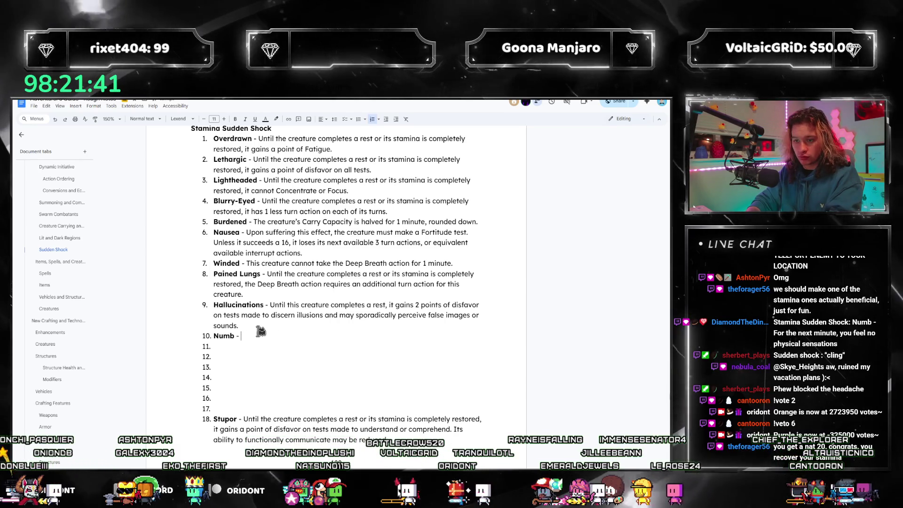
type("This creature fails test")
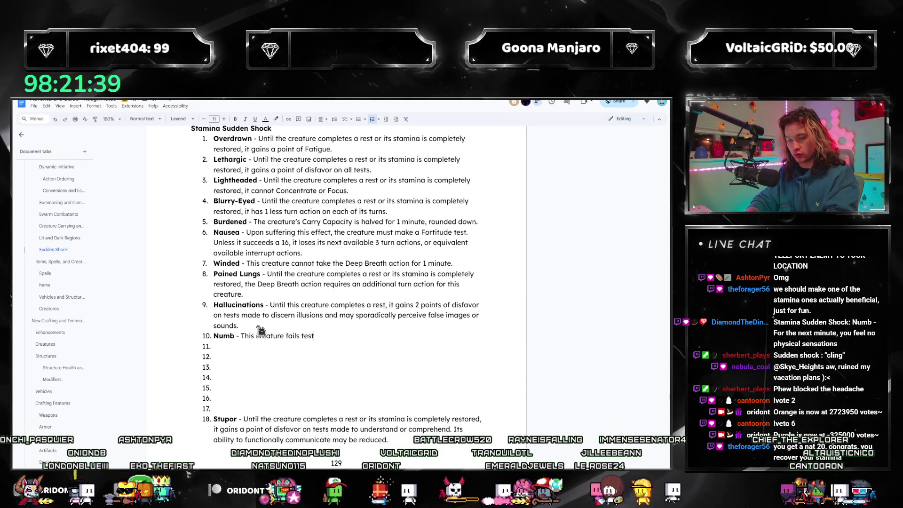
type("s that require phys")
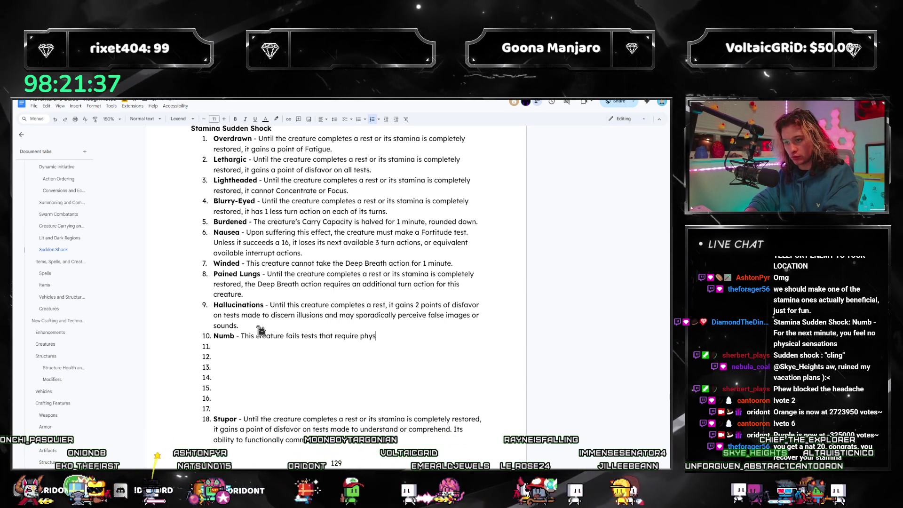